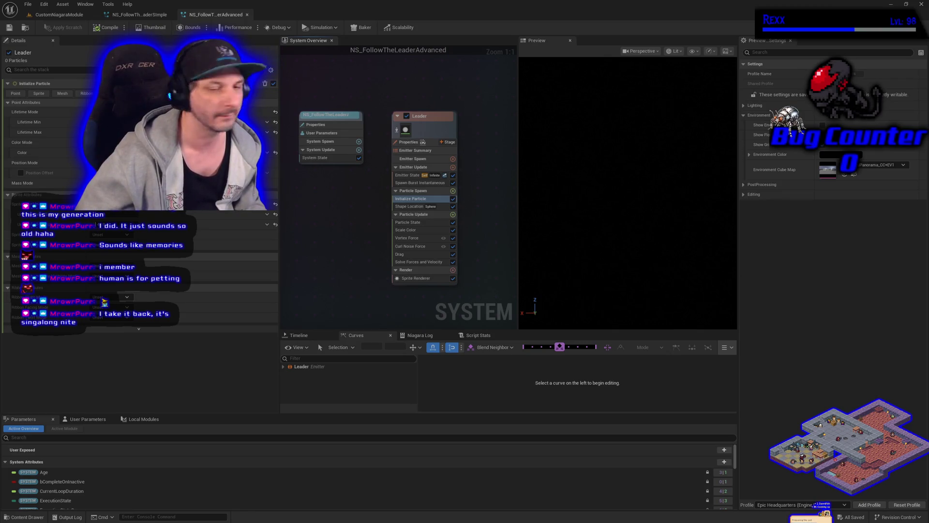
# Step: Set the Leader's Initialize Particle Lifetime Mode to Direct Set
pyautogui.click(409, 230)
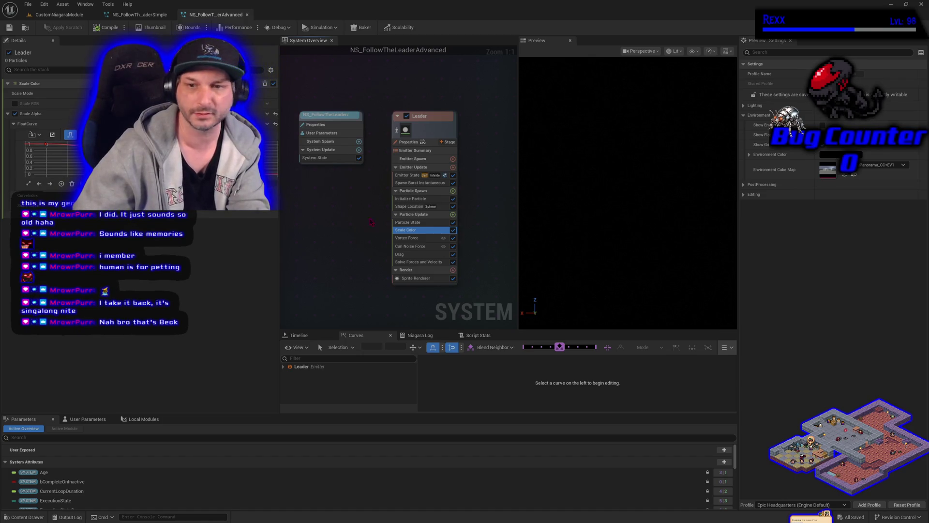
pyautogui.click(410, 199)
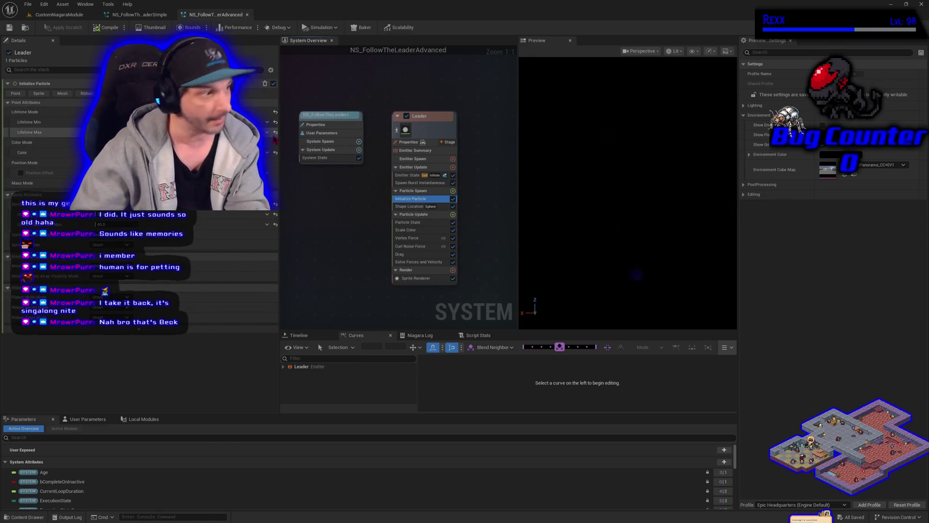
pyautogui.click(275, 113)
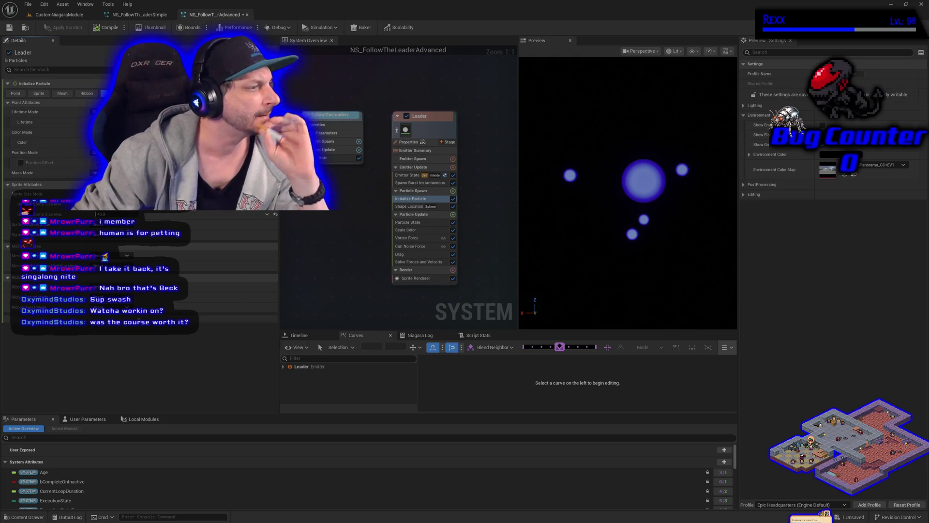
# Step: Delete the Scale Color module from the Leader's Particle Update stack
pyautogui.click(407, 230)
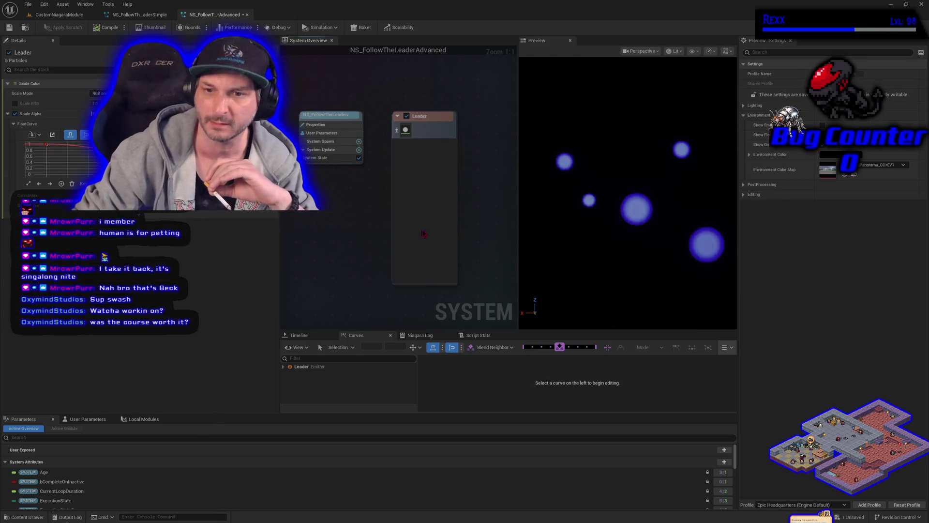
pyautogui.press('Delete')
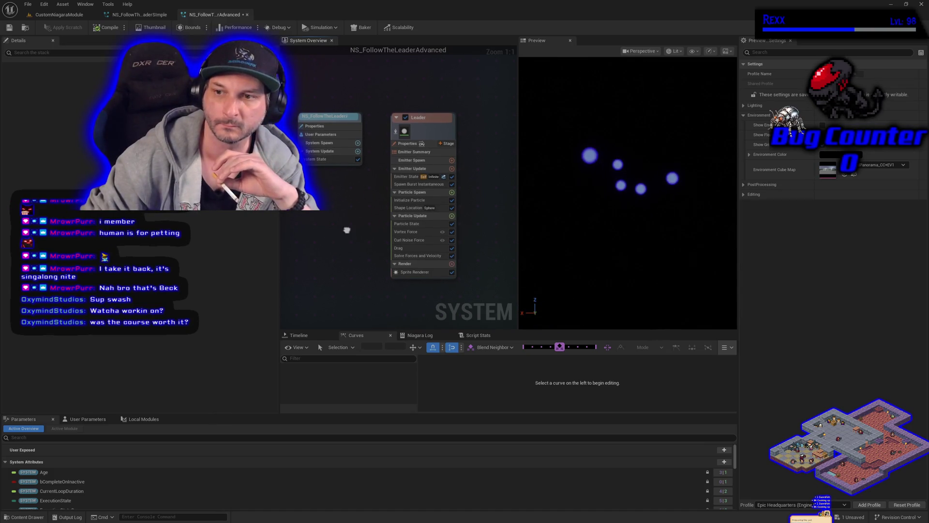
# Step: Add a SimpleSpriteBurst emitter from the templates and place its node beside Leader
pyautogui.rightClick(419, 195)
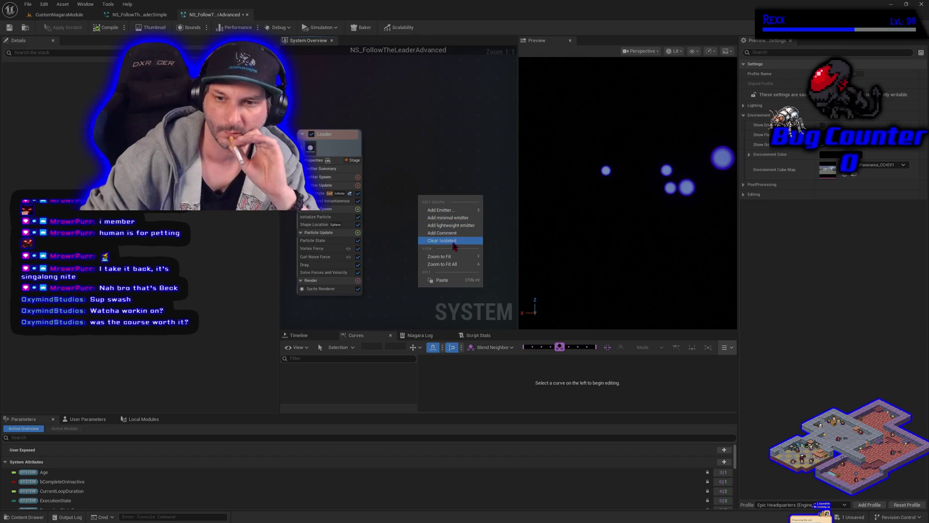
pyautogui.click(440, 209)
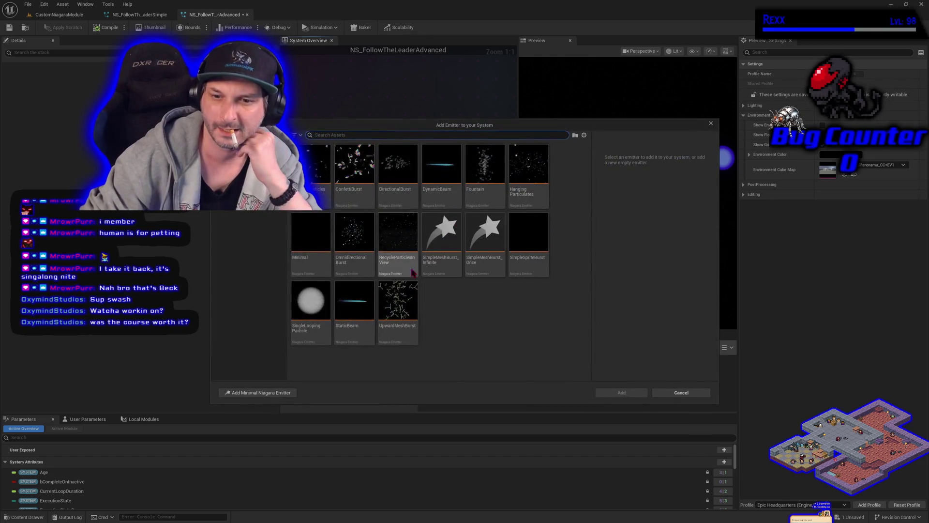
pyautogui.click(528, 237)
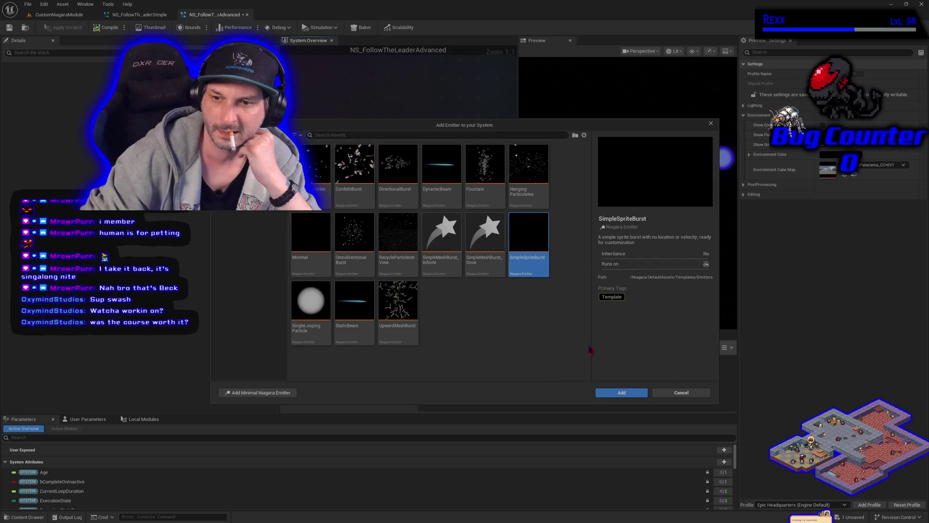
pyautogui.click(622, 392)
pyautogui.moveTo(467, 201)
pyautogui.mouseDown()
pyautogui.moveTo(411, 127)
pyautogui.moveTo(446, 200)
pyautogui.moveTo(438, 138)
pyautogui.mouseUp()
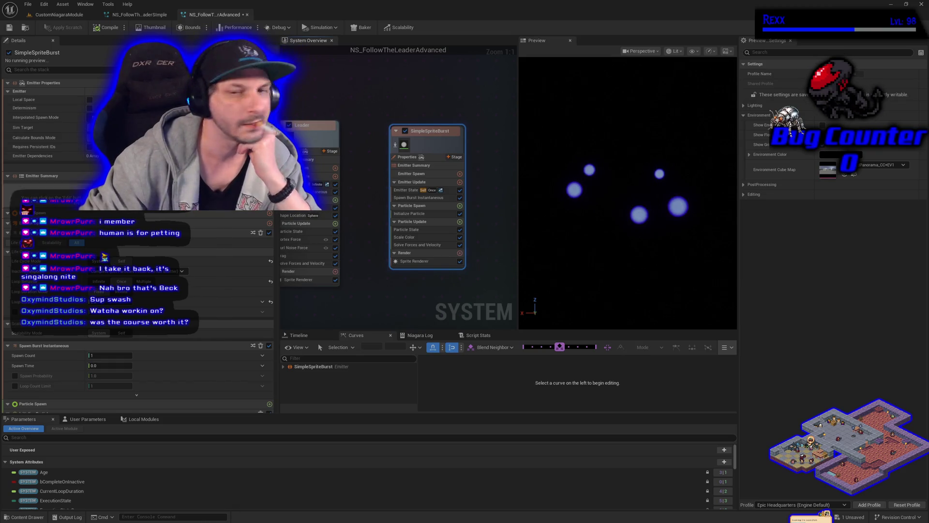
# Step: Rename the SimpleSpriteBurst emitter node to 'Follower'
pyautogui.doubleClick(438, 135)
pyautogui.write('Follower')
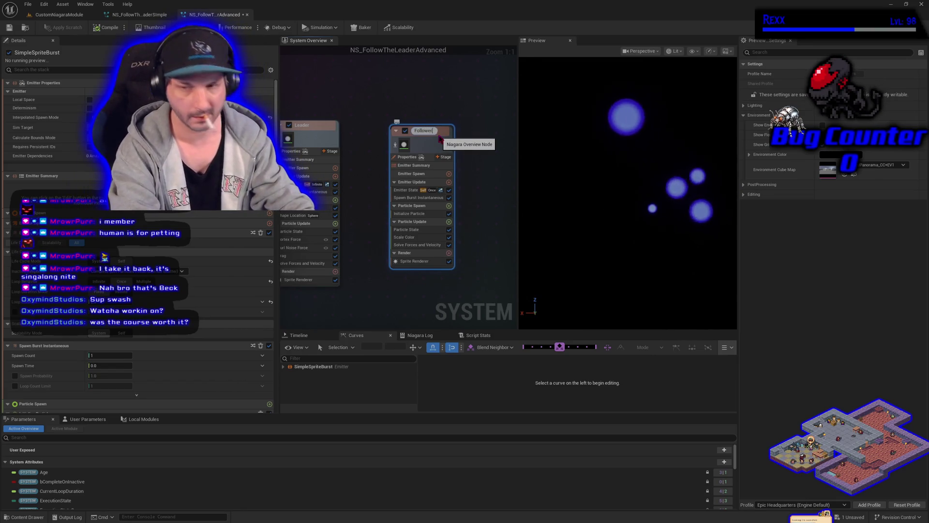
pyautogui.press('Return')
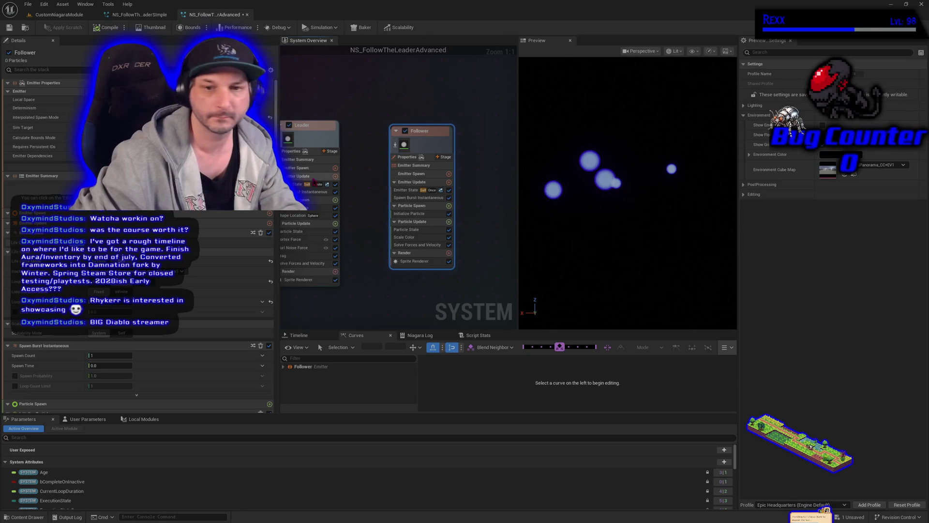
# Step: Set Follower's Loop Behavior to Infinite and its Spawn Burst Instantaneous count to 30
pyautogui.click(407, 190)
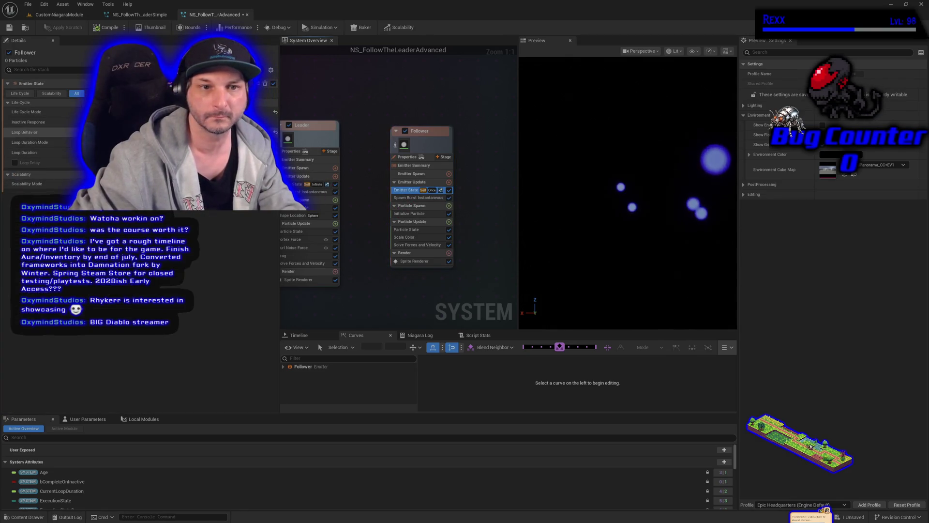
pyautogui.click(135, 159)
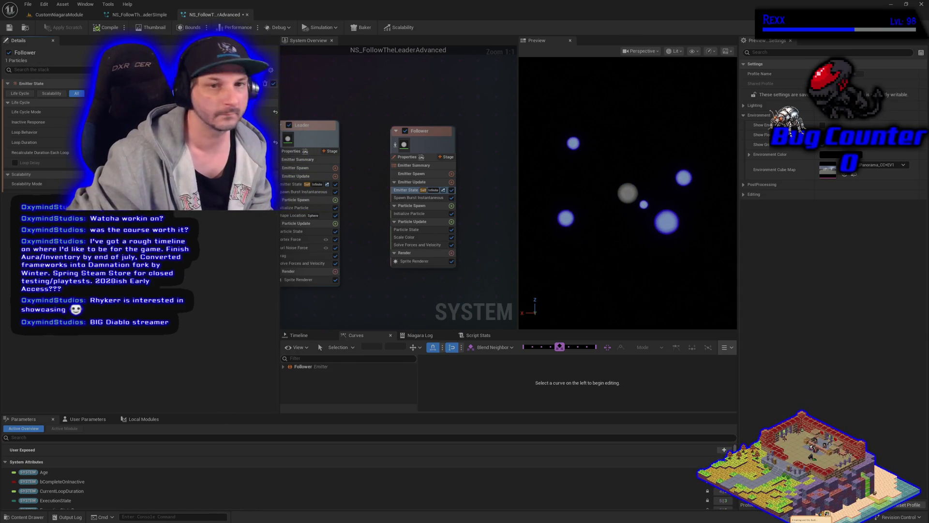
pyautogui.click(418, 198)
pyautogui.write('30')
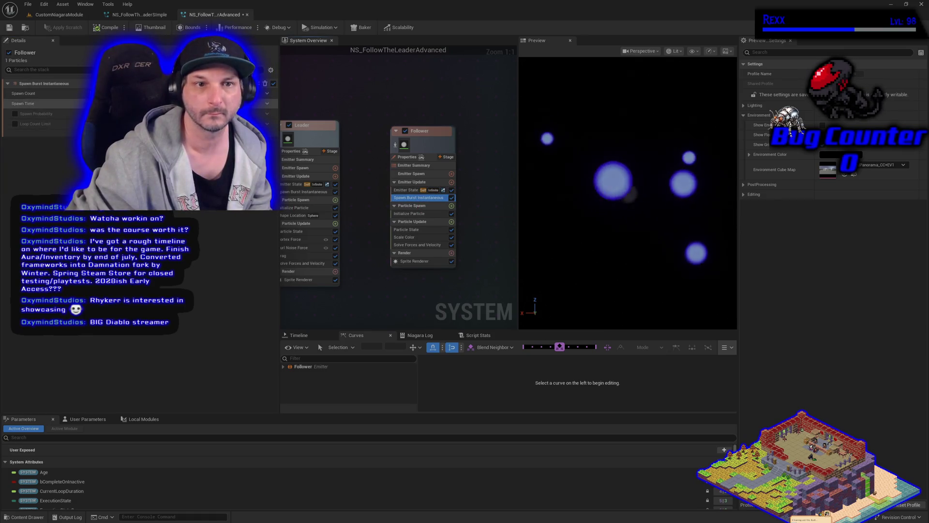
pyautogui.press('Return')
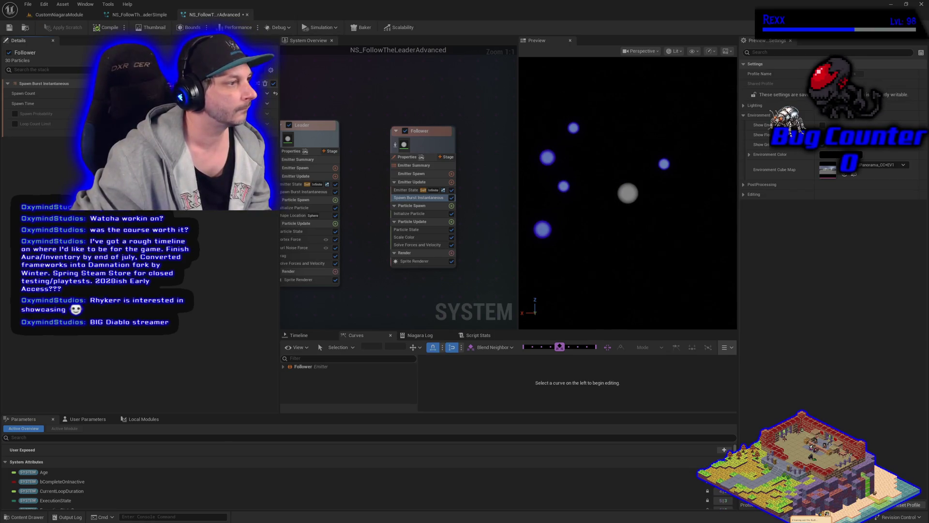
pyautogui.click(416, 213)
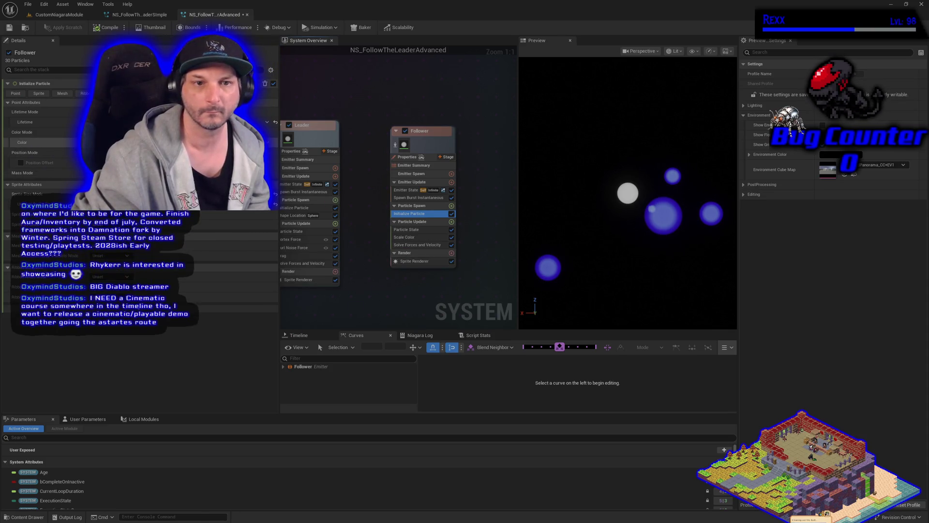
# Step: Make Follower's particle colour magenta, then show the FollowTheLeader folder in the Content Drawer
pyautogui.click(121, 142)
pyautogui.click(181, 289)
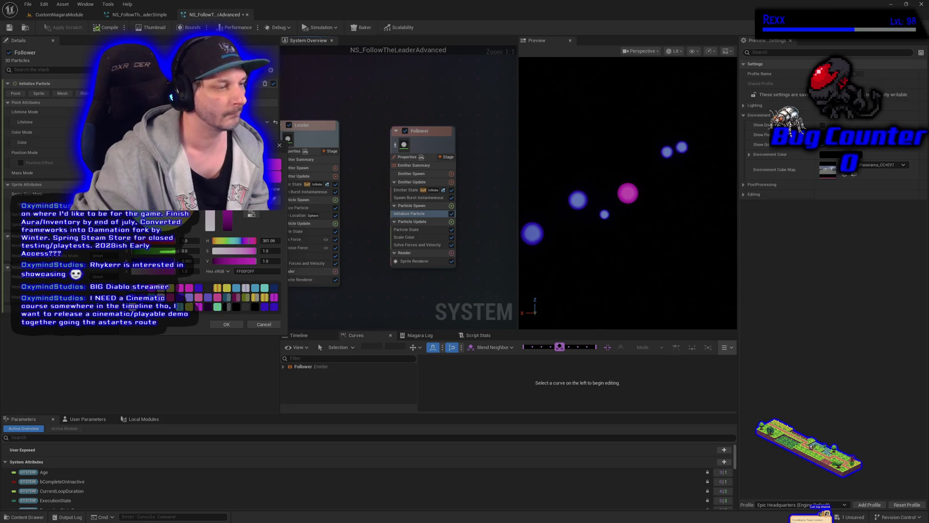
pyautogui.click(227, 324)
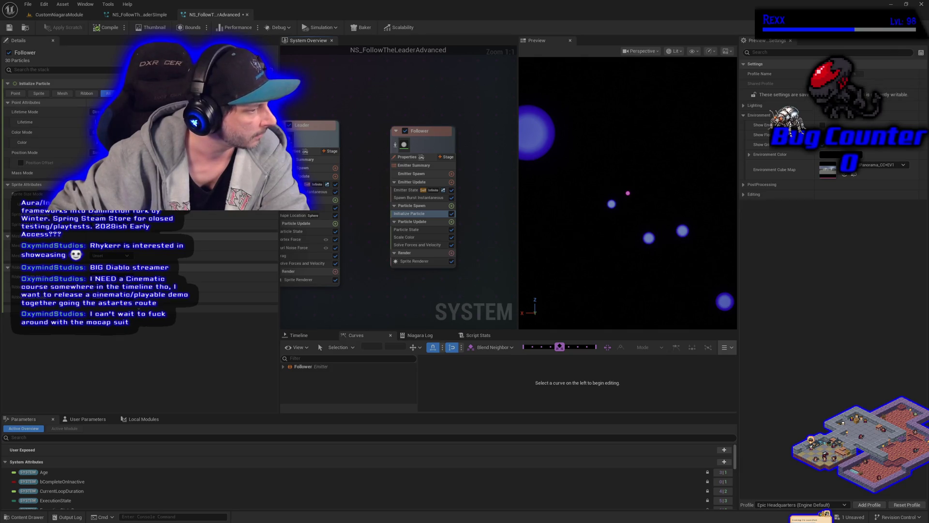
pyautogui.click(24, 517)
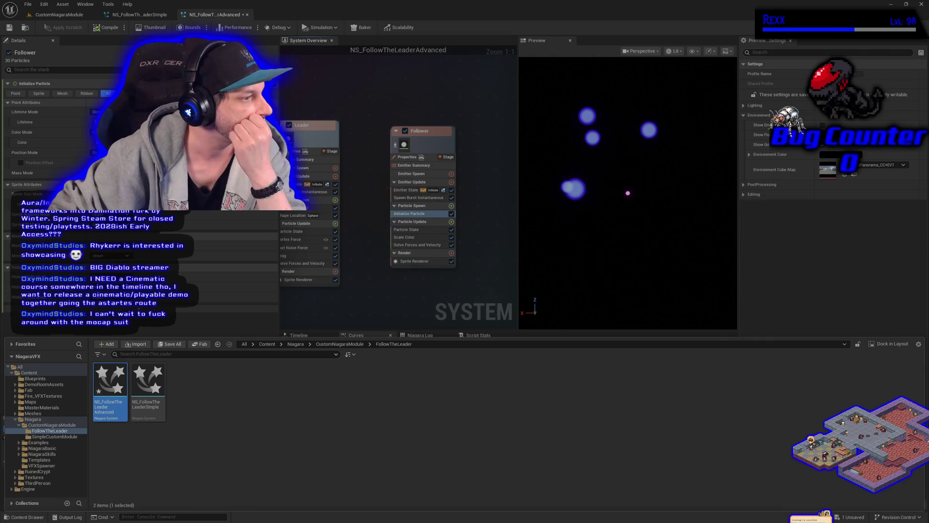
# Step: Create a Niagara Module Script via FX > Advanced > Script in the FollowTheLeader folder
pyautogui.rightClick(274, 391)
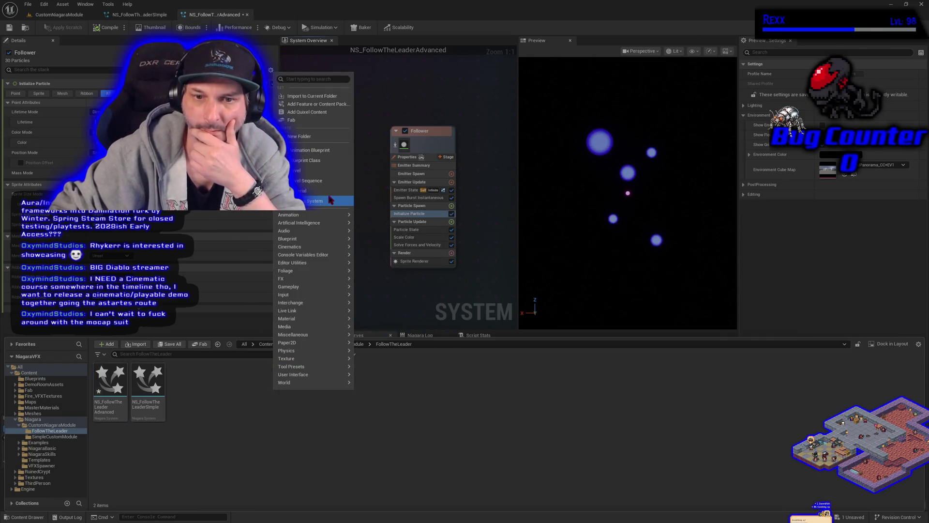
pyautogui.moveTo(341, 281)
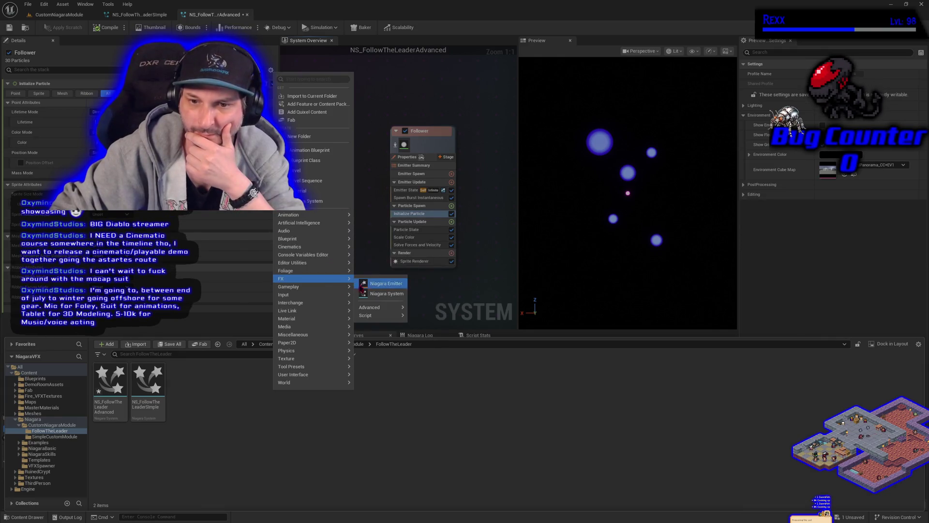
pyautogui.moveTo(389, 309)
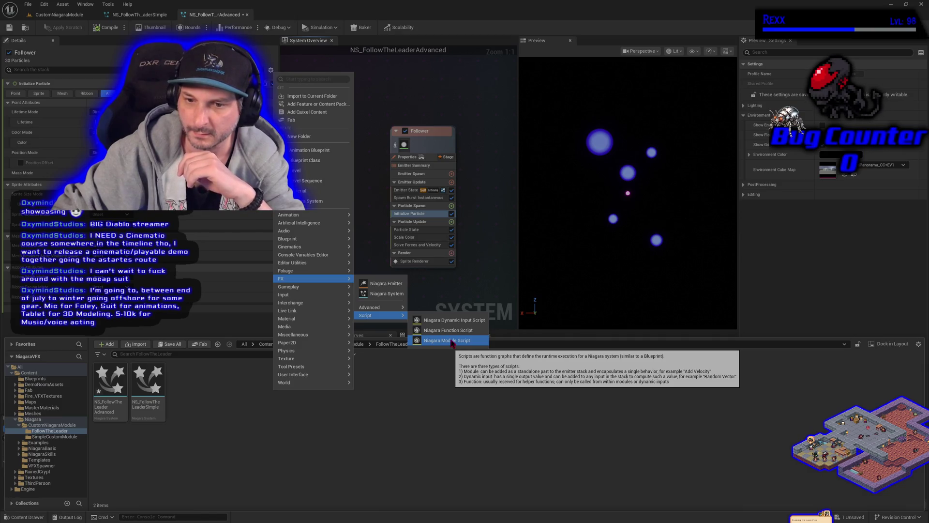
pyautogui.click(452, 340)
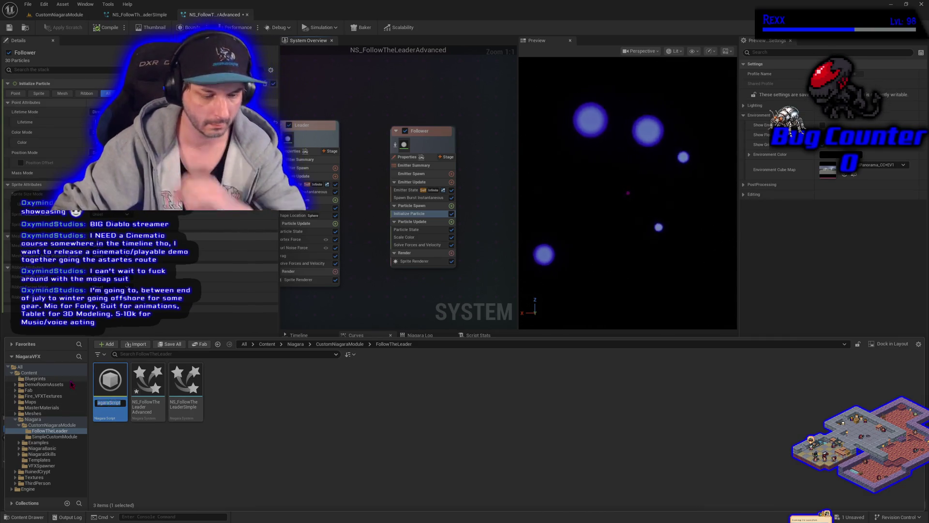
# Step: Enter NMS_GetLeaderID as the new script asset's name
pyautogui.write('NMS_')
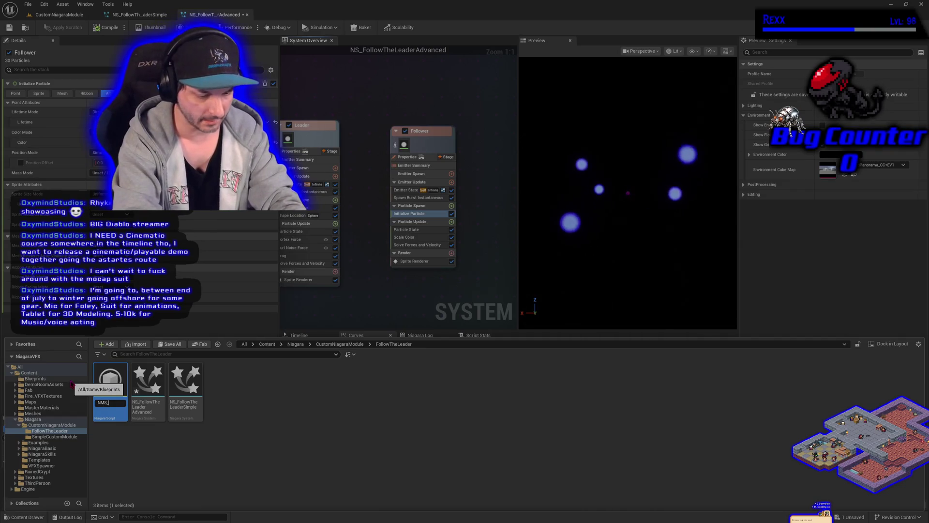
pyautogui.write('GetLeade')
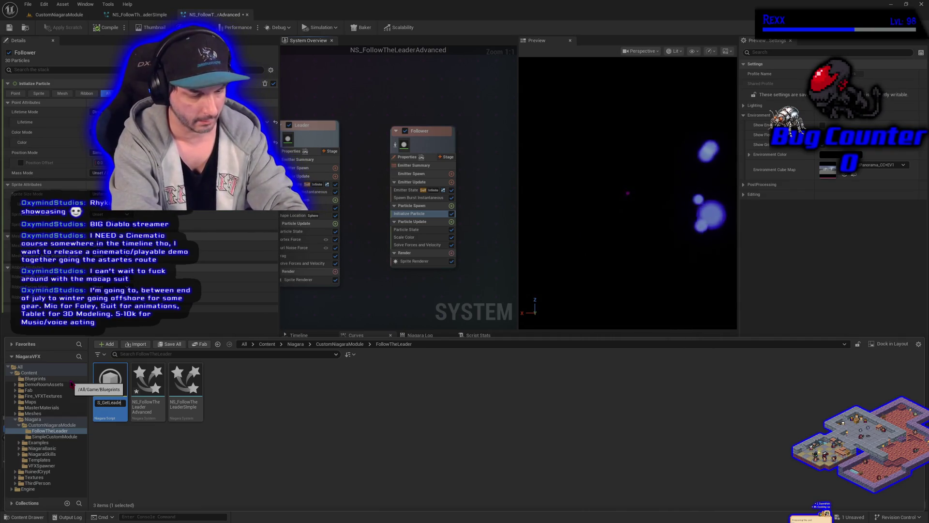
pyautogui.write('rID')
pyautogui.press('Return')
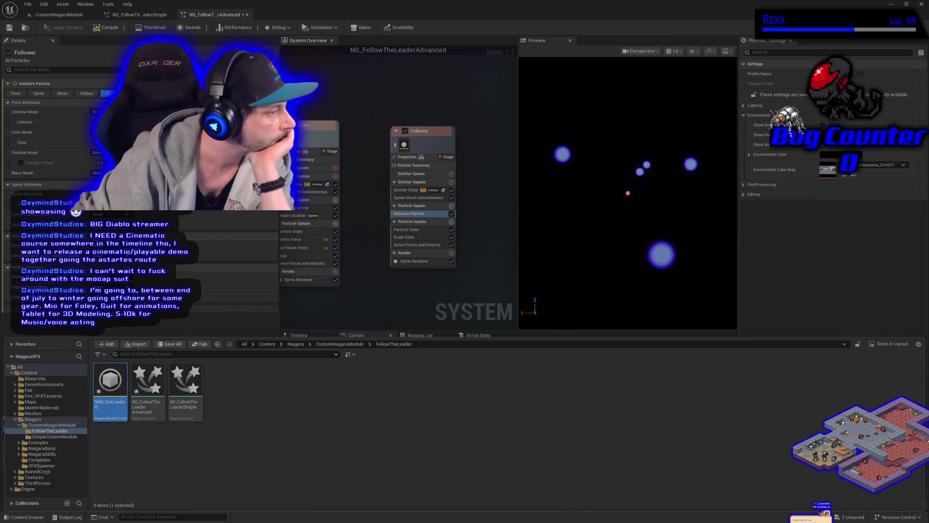
# Step: Open NMS_GetLeaderID and change its Script Details Category from Default to Custom
pyautogui.doubleClick(118, 388)
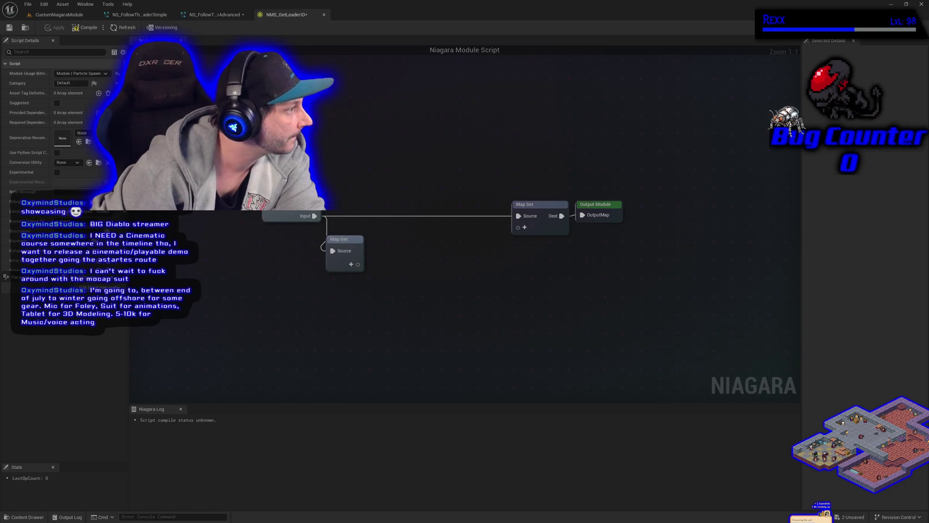
pyautogui.click(71, 83)
pyautogui.write('Custom')
pyautogui.press('Return')
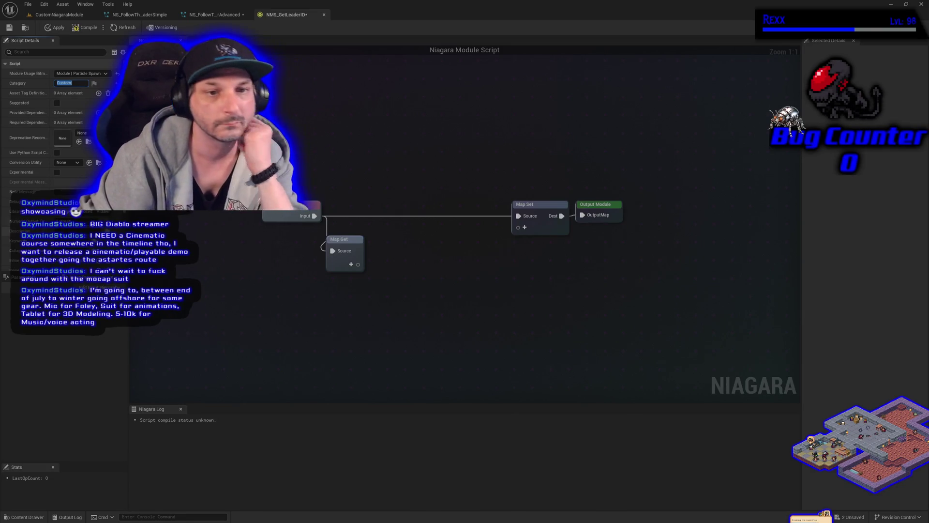
pyautogui.press('Escape')
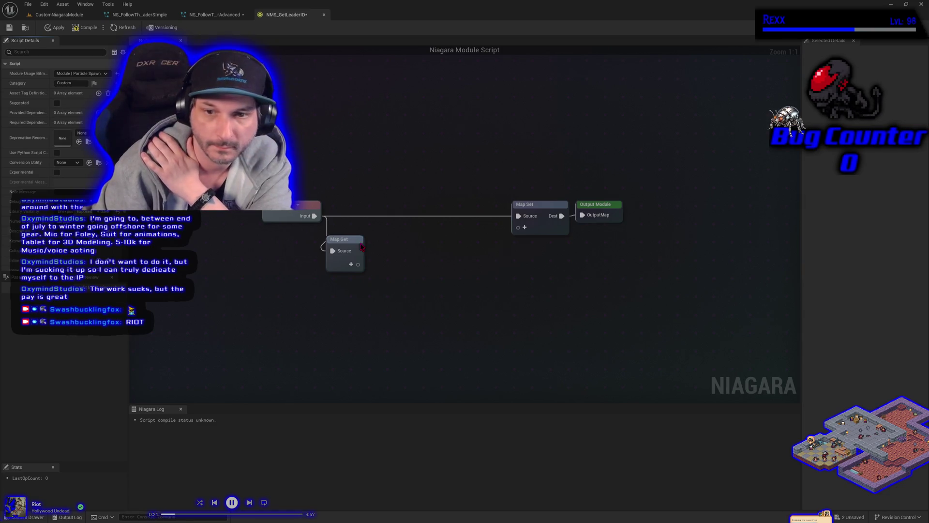
# Step: Add a Particle Attribute Reader pin to Map Get and name it LeadingEmitter
pyautogui.click(351, 264)
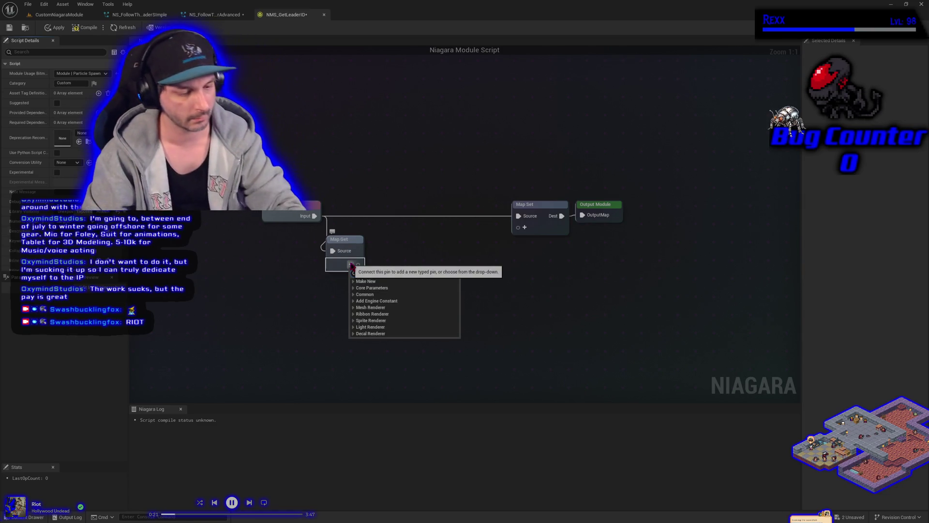
pyautogui.write('att')
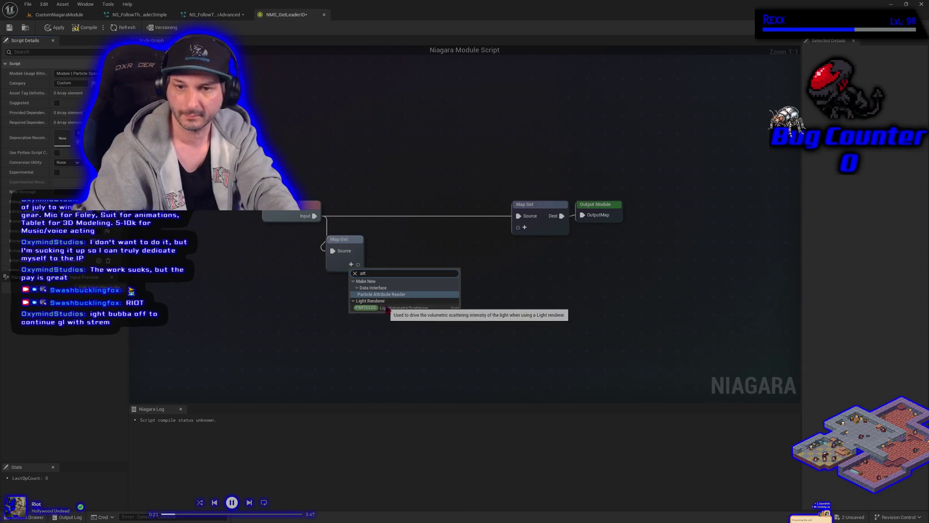
pyautogui.press('Return')
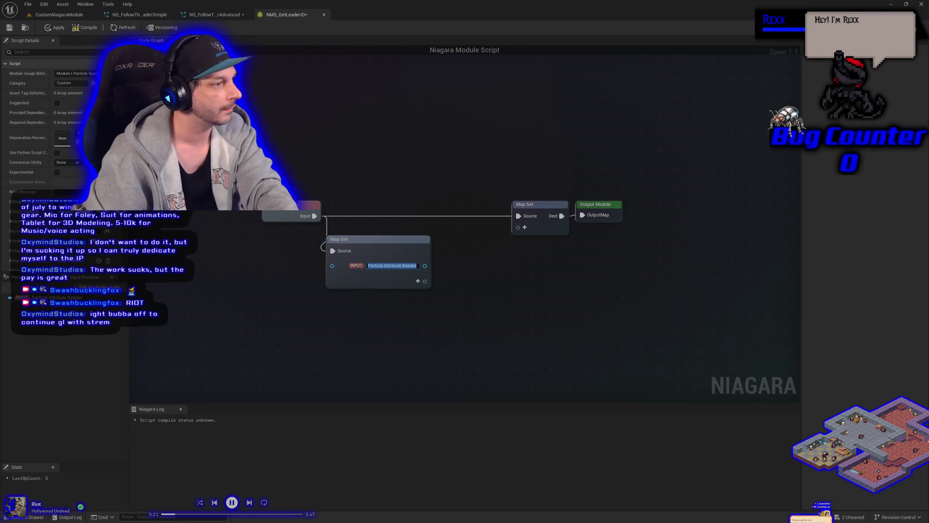
pyautogui.click(381, 264)
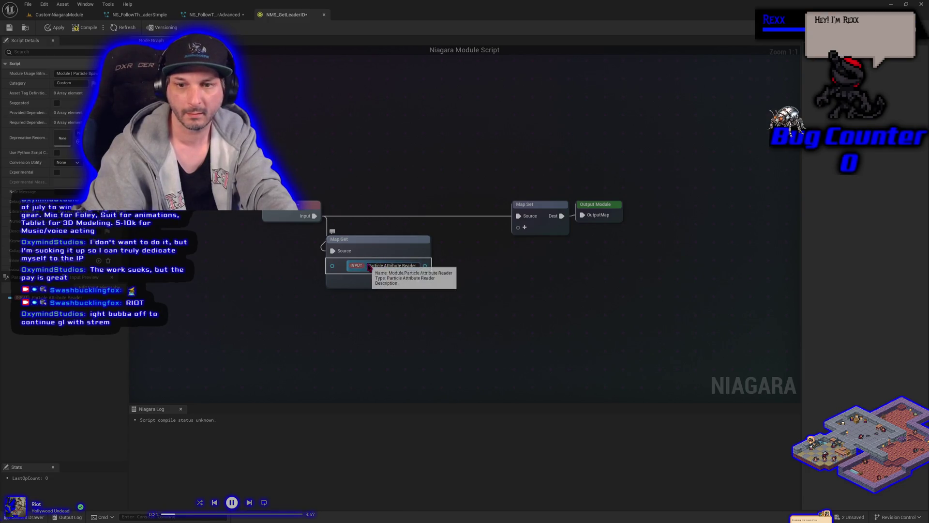
pyautogui.hotkey('ctrl', 'a')
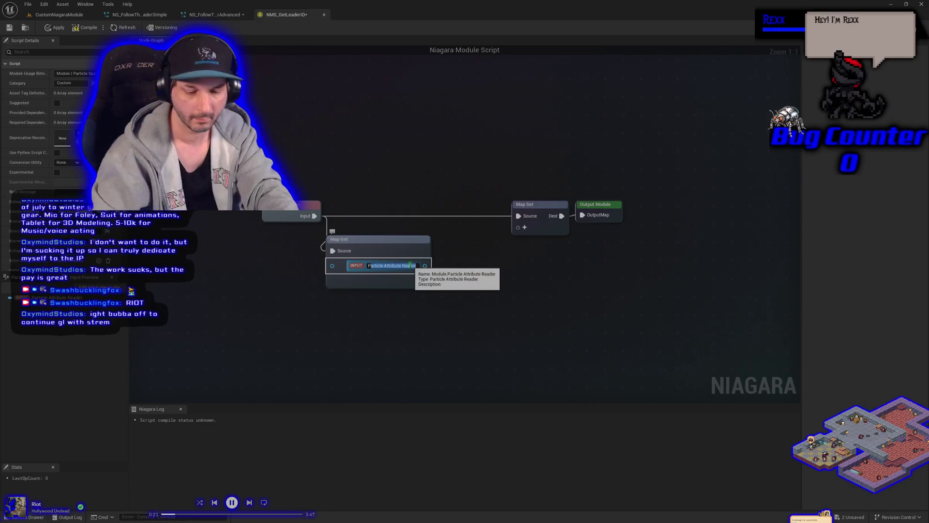
pyautogui.press('BackSpace')
pyautogui.write('Leading')
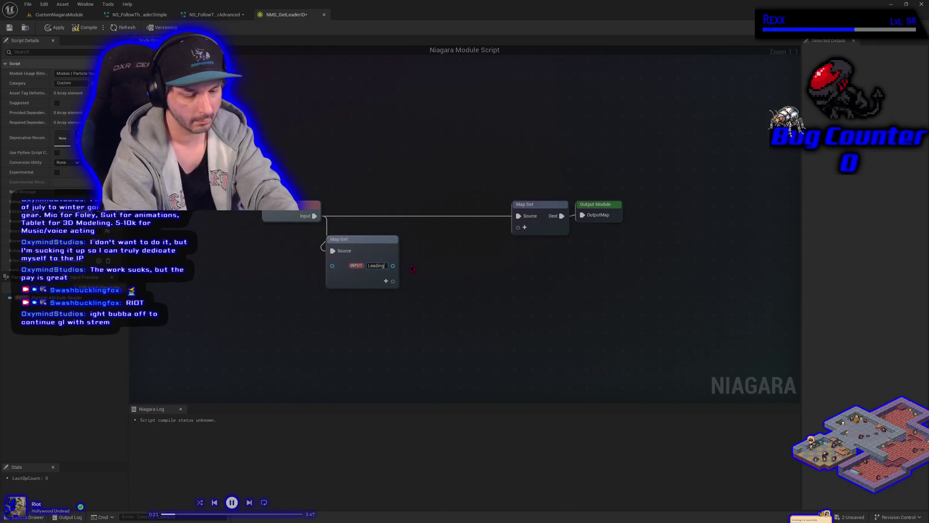
pyautogui.write('Emitter')
pyautogui.press('Return')
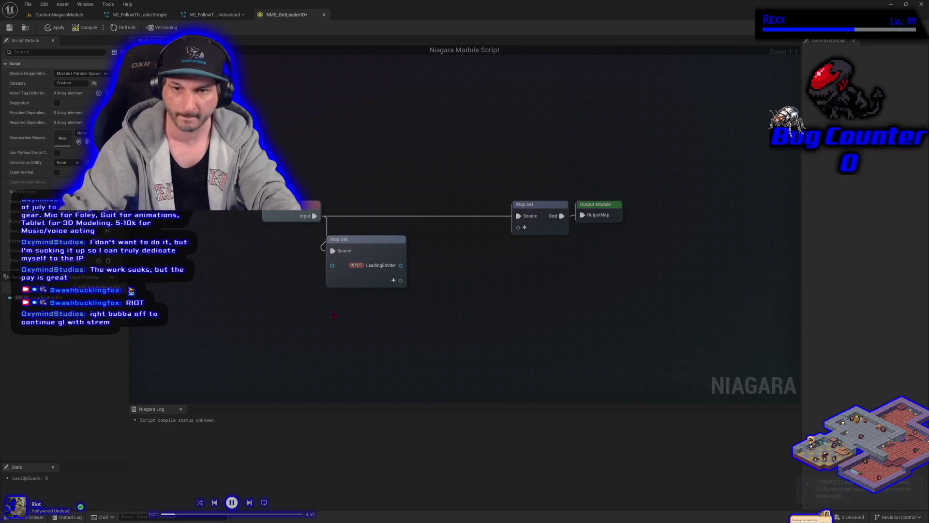
# Step: Drag a wire from LeadingEmitter and search for a 'get id' node
pyautogui.moveTo(366, 240); pyautogui.dragTo(377, 236)
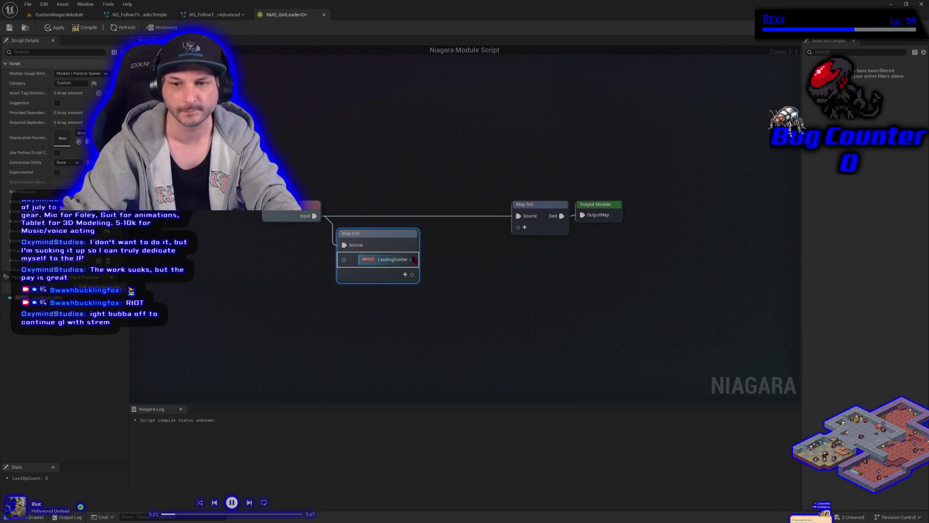
pyautogui.moveTo(412, 259)
pyautogui.mouseDown()
pyautogui.moveTo(464, 281)
pyautogui.moveTo(435, 269)
pyautogui.mouseUp()
pyautogui.write('get id')
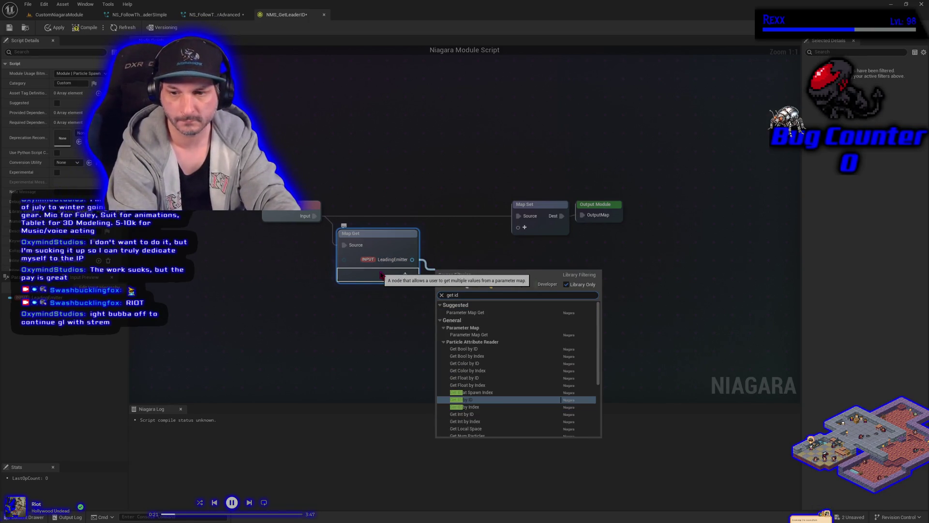
# Step: Add Get ID at Spawn Index and Get Num Particles nodes off LeadingEmitter, then return to NS_FollowTheLeaderAdvanced
pyautogui.click(476, 392)
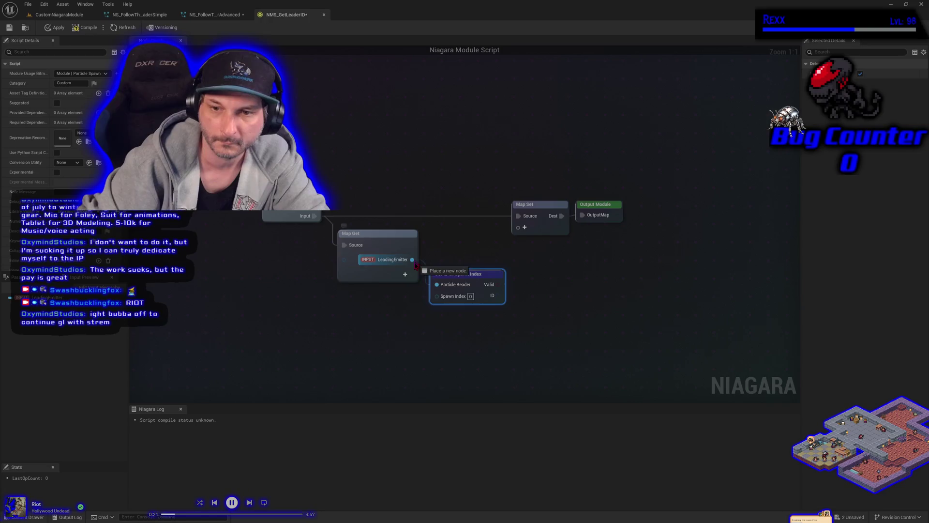
pyautogui.moveTo(412, 260); pyautogui.dragTo(394, 334)
pyautogui.write('get num')
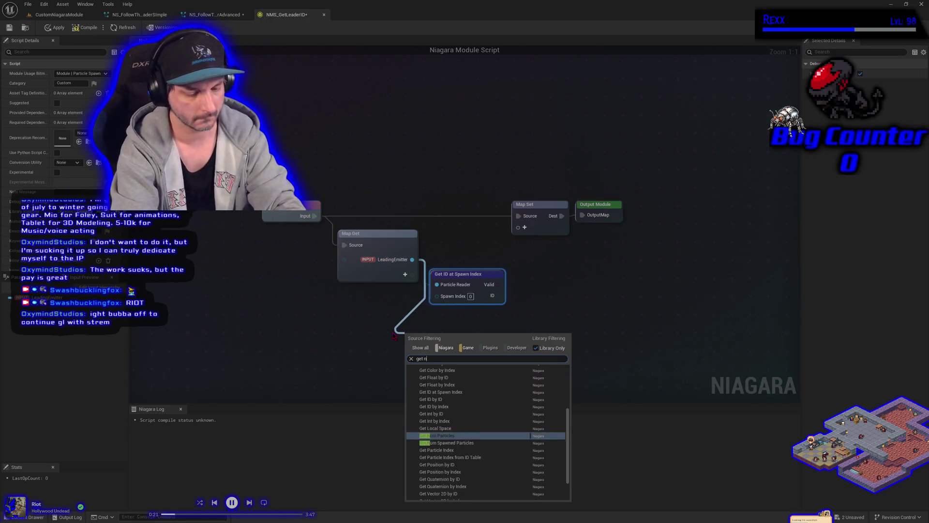
pyautogui.press('Return')
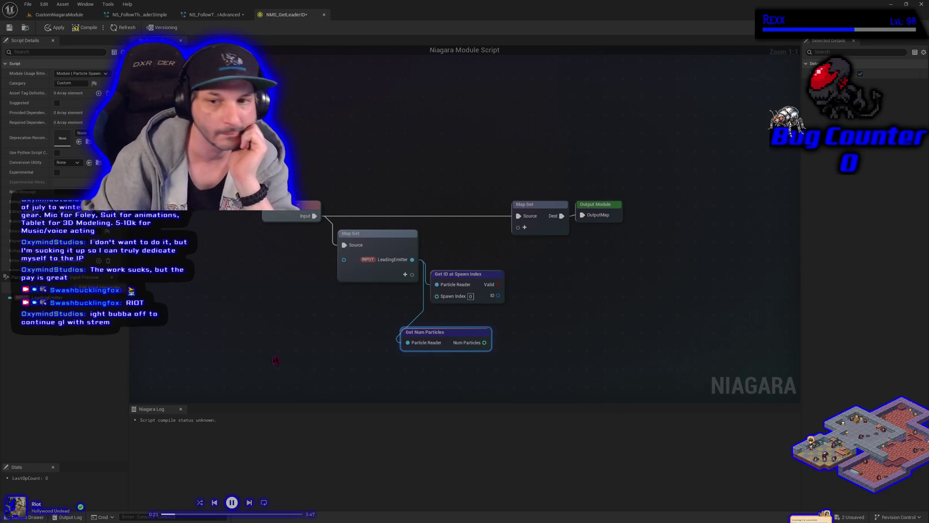
pyautogui.click(214, 15)
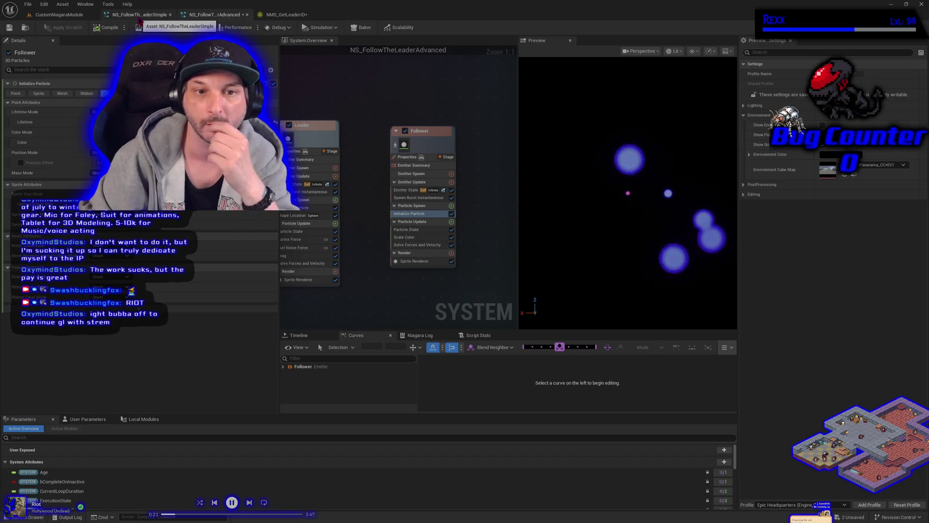
# Step: Copy the Make int32 and subtract nodes from NMS_GetLeaderPosition into NMS_GetLeaderID beside Get Num Particles
pyautogui.click(139, 16)
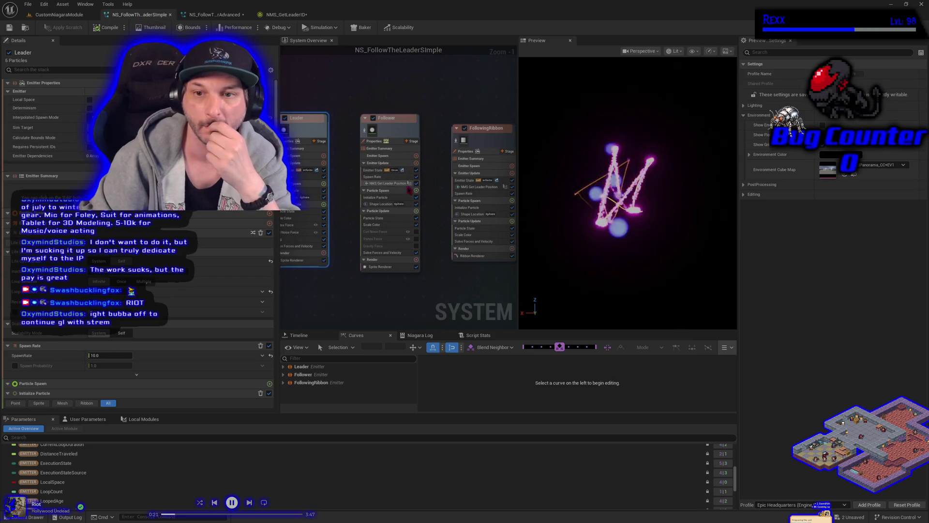
pyautogui.doubleClick(388, 184)
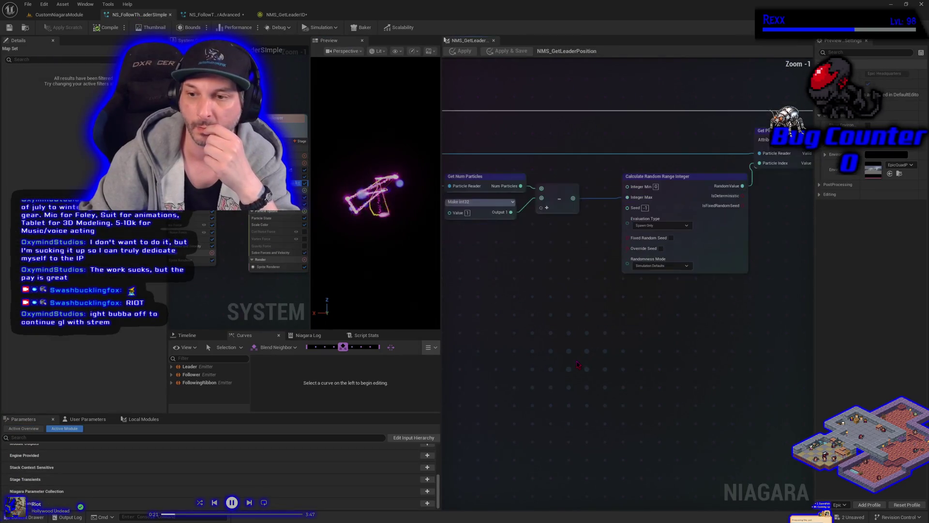
pyautogui.moveTo(517, 392); pyautogui.dragTo(607, 342)
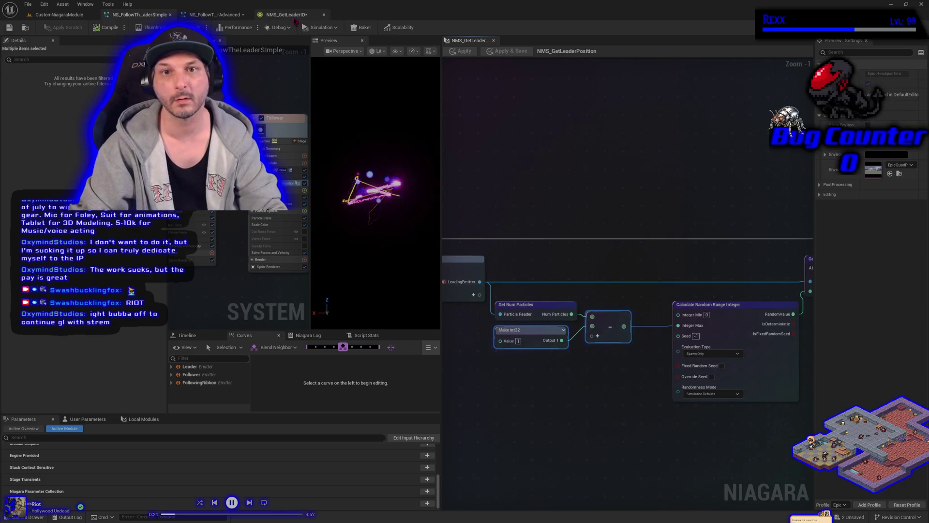
pyautogui.click(286, 14)
pyautogui.hotkey('ctrl', 'v')
pyautogui.moveTo(504, 356)
pyautogui.mouseDown()
pyautogui.moveTo(363, 364)
pyautogui.moveTo(285, 328)
pyautogui.moveTo(353, 374)
pyautogui.moveTo(522, 353)
pyautogui.moveTo(415, 325)
pyautogui.mouseUp()
# Step: Move Get ID at Spawn Index right and try the subtract result on Spawn Index, then disconnect it
pyautogui.moveTo(377, 266); pyautogui.dragTo(511, 243)
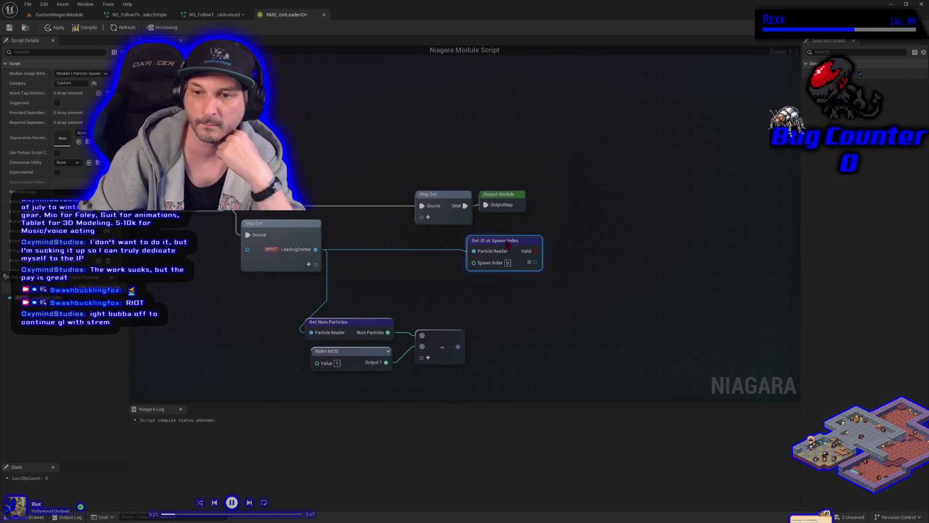
pyautogui.moveTo(457, 349); pyautogui.dragTo(481, 272)
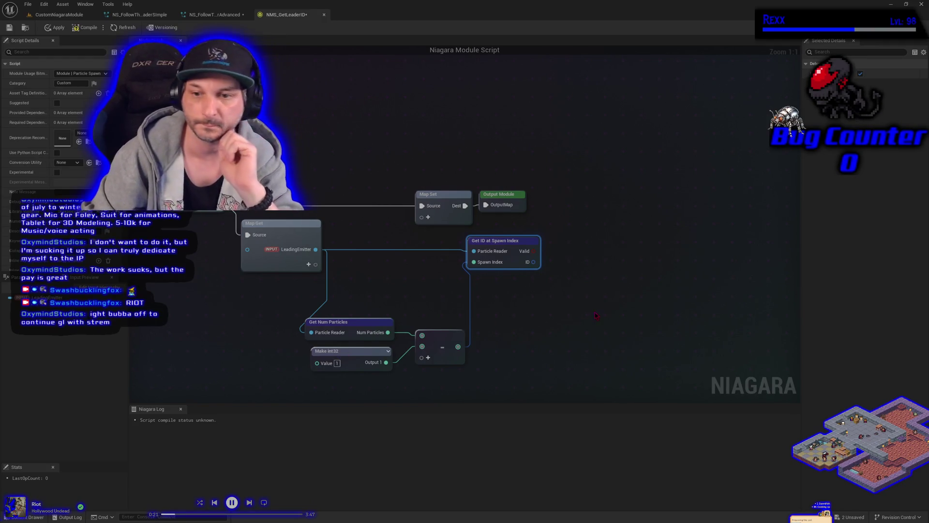
pyautogui.rightClick(458, 346)
pyautogui.click(482, 359)
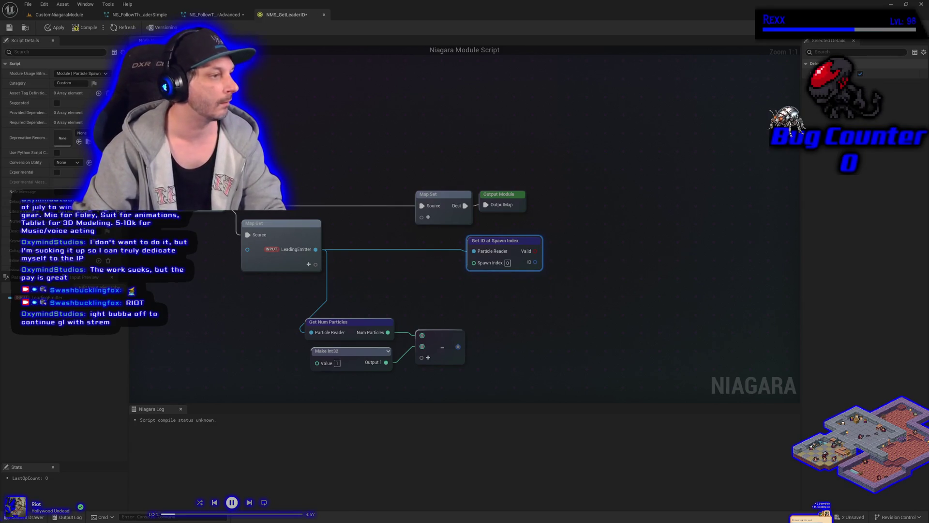
# Step: Paste Calculate Random Range Integer from the system graph and feed the subtract result into Integer Max
pyautogui.click(145, 15)
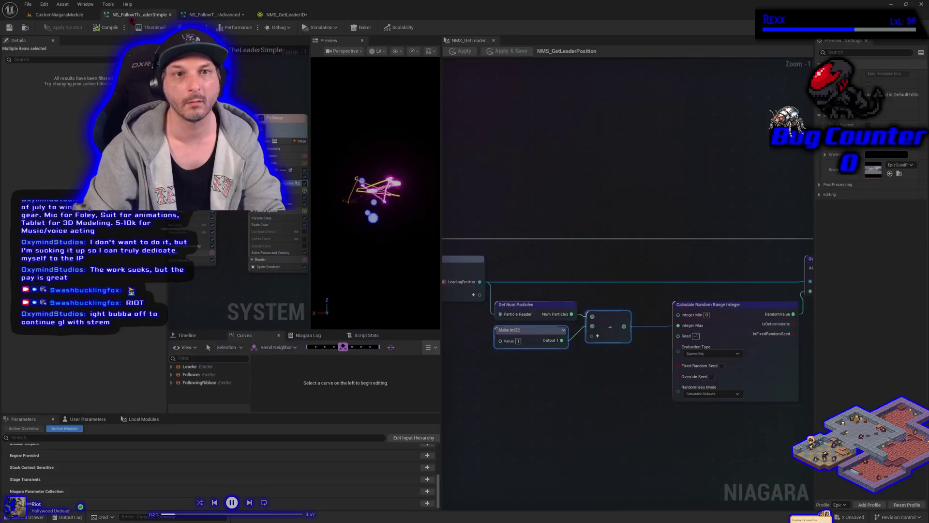
pyautogui.click(743, 326)
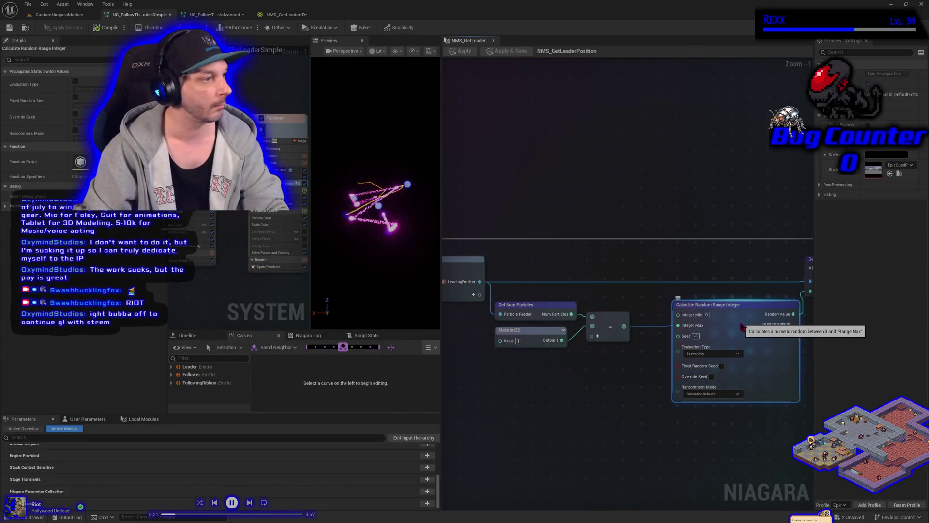
pyautogui.click(287, 15)
pyautogui.hotkey('ctrl', 'v')
pyautogui.moveTo(512, 351); pyautogui.dragTo(517, 306)
pyautogui.moveTo(458, 346)
pyautogui.mouseDown()
pyautogui.moveTo(513, 354)
pyautogui.moveTo(492, 328)
pyautogui.mouseUp()
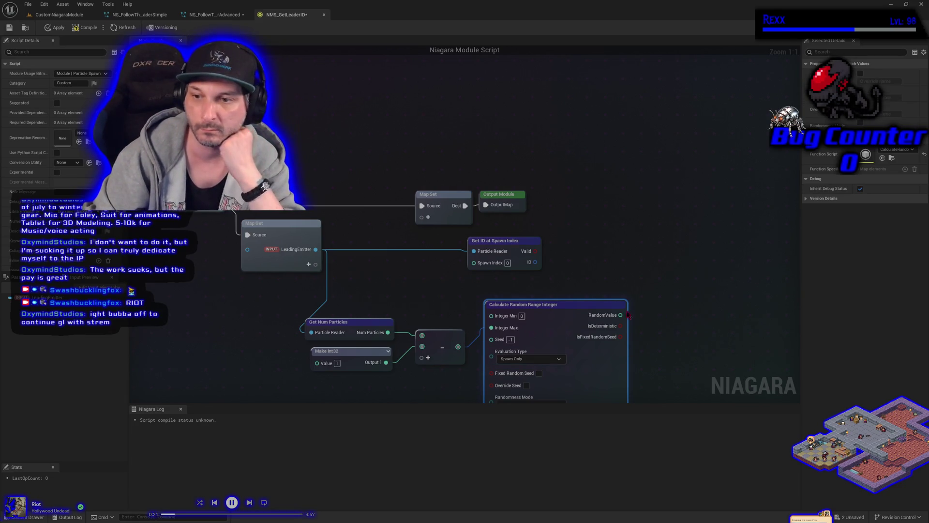
pyautogui.moveTo(621, 315)
pyautogui.mouseDown()
pyautogui.moveTo(600, 316)
pyautogui.moveTo(499, 270)
pyautogui.moveTo(680, 241)
pyautogui.mouseUp()
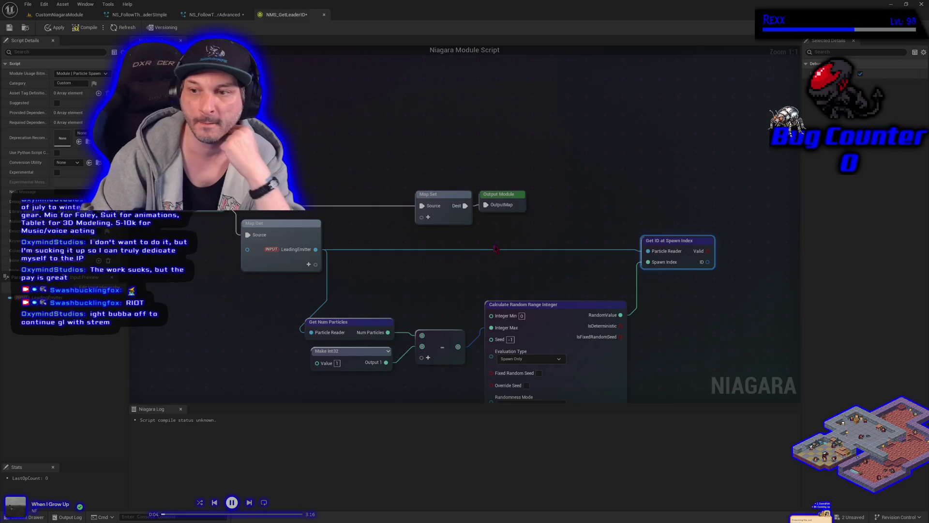
# Step: Shift Map Set and Output Module right and add Get ID at Spawn Index's ID as a Map Set pin
pyautogui.moveTo(312, 133); pyautogui.dragTo(445, 182)
pyautogui.moveTo(354, 175); pyautogui.dragTo(673, 175)
pyautogui.moveTo(609, 242)
pyautogui.mouseDown()
pyautogui.moveTo(648, 259)
pyautogui.moveTo(646, 199)
pyautogui.mouseUp()
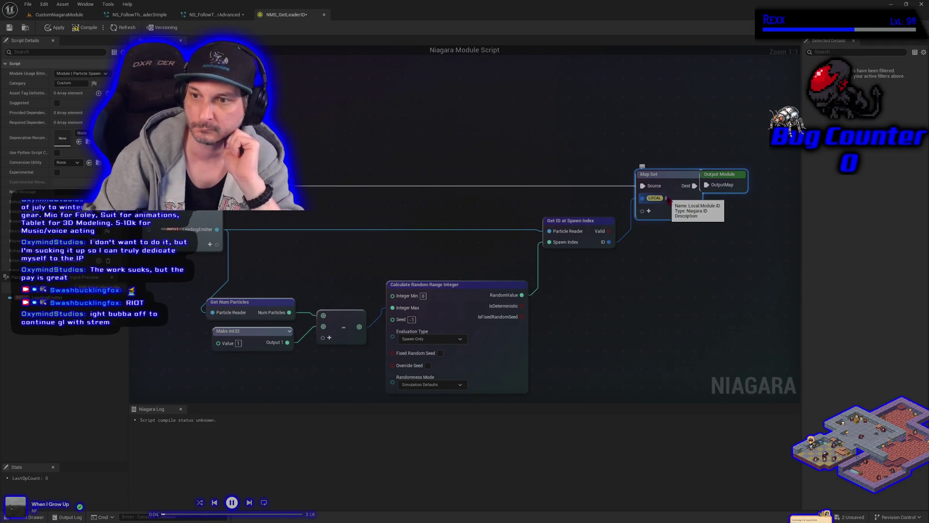
# Step: Rename the new Map Set pin to LeaderID and move Output Module clear of it
pyautogui.rightClick(670, 198)
pyautogui.click(683, 268)
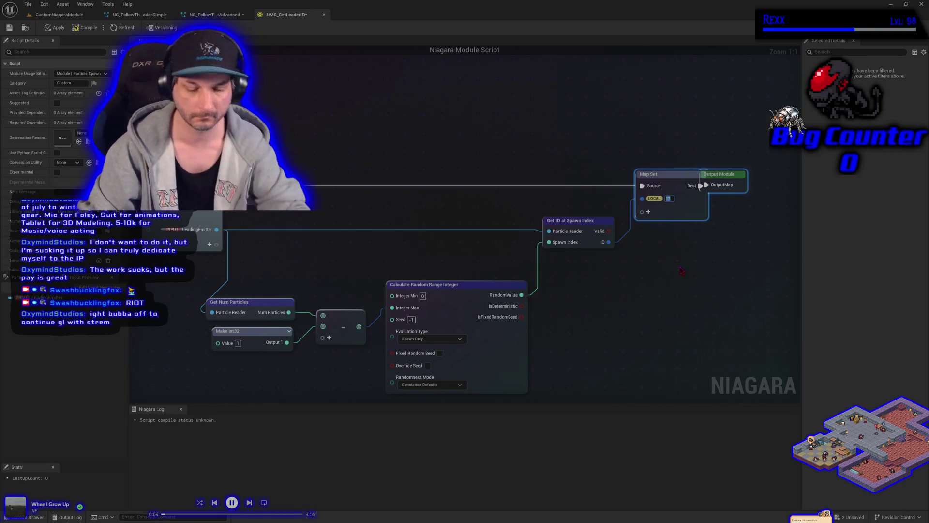
pyautogui.write('LeaderID')
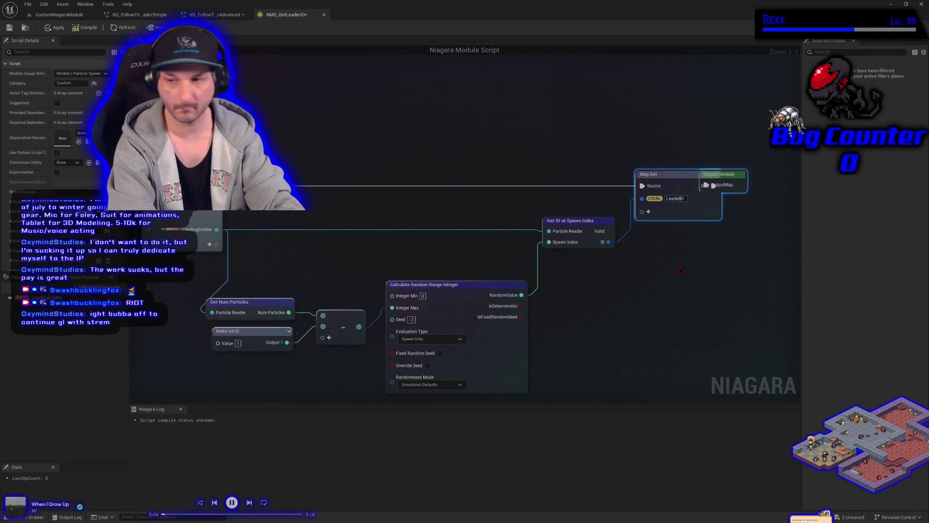
pyautogui.press('Return')
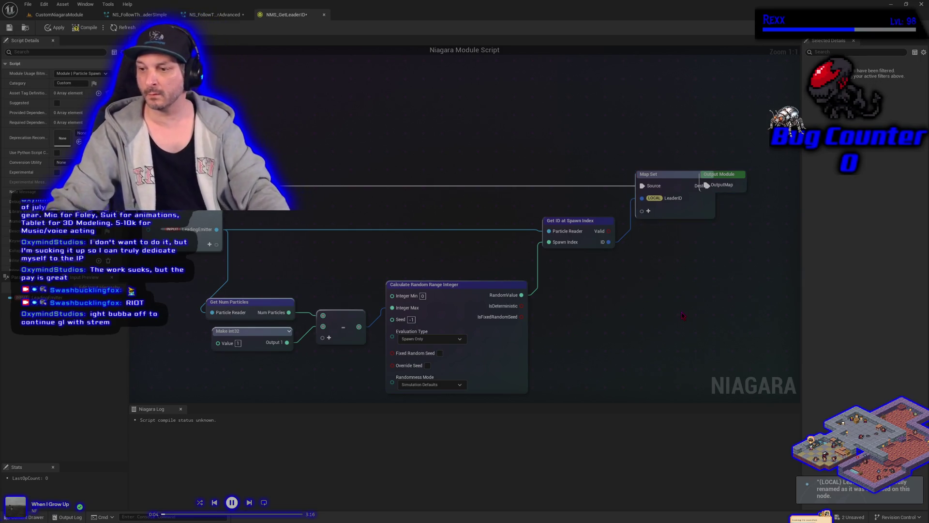
pyautogui.moveTo(716, 174); pyautogui.dragTo(745, 174)
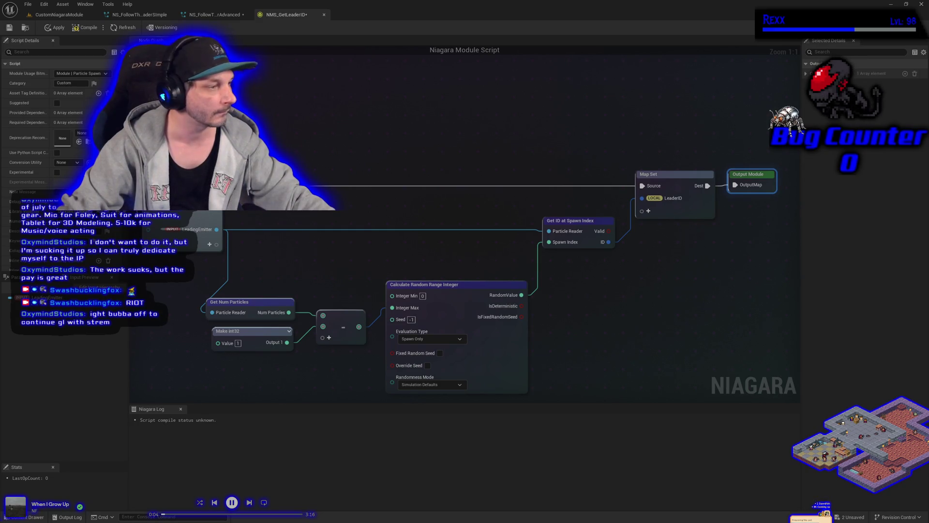
pyautogui.rightClick(643, 198)
# Step: Change the LeaderID pin's namespace from LOCAL to PARTICLES
pyautogui.moveTo(714, 289)
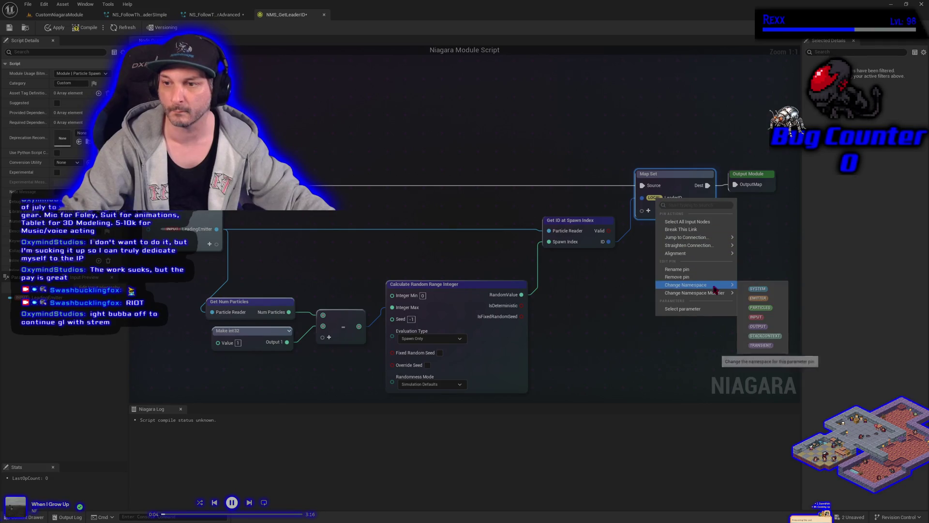
pyautogui.click(764, 309)
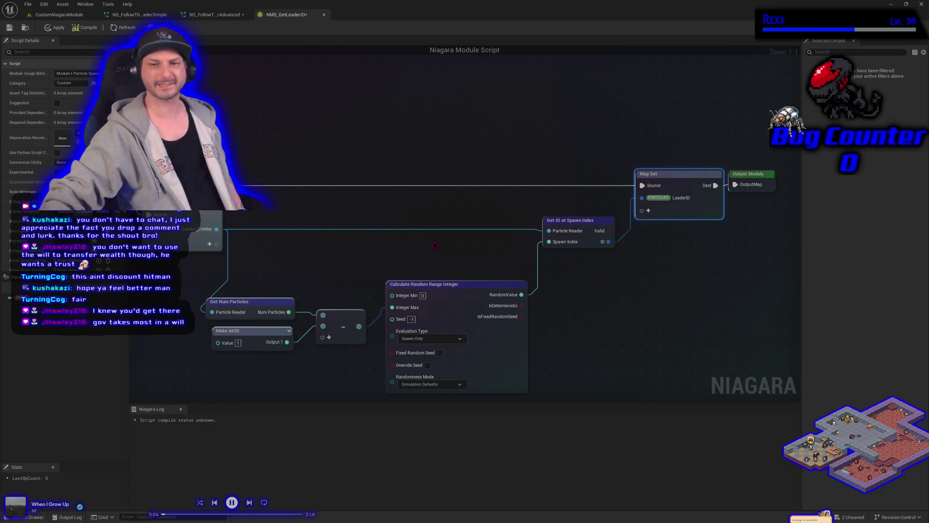
pyautogui.moveTo(433, 246); pyautogui.dragTo(418, 196)
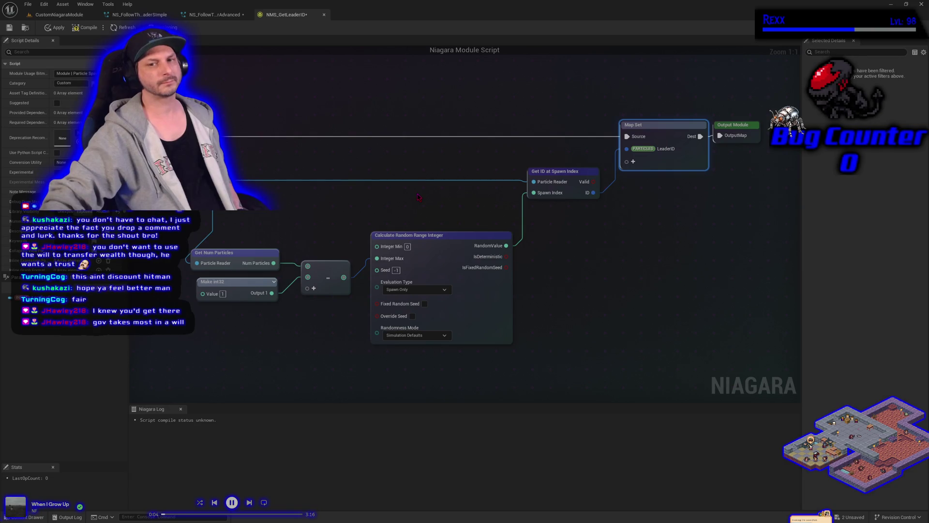
# Step: Recentre the Niagara graph view, then switch to Steam's game library
pyautogui.moveTo(418, 197); pyautogui.dragTo(393, 211)
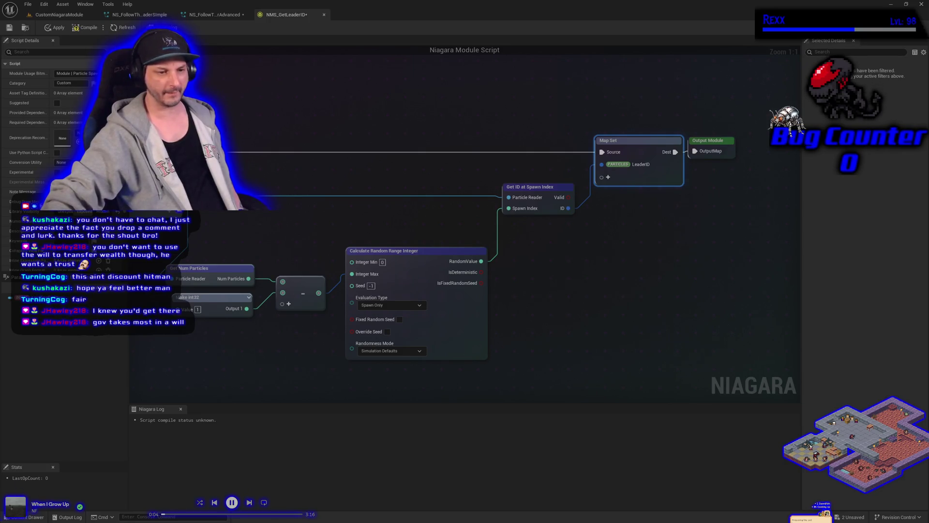
pyautogui.hotkey('alt', 'Tab')
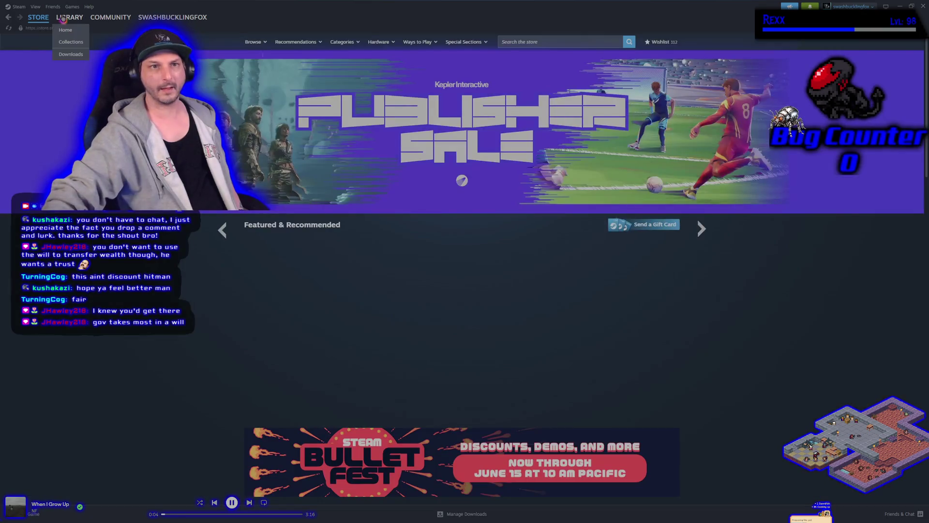
pyautogui.click(69, 17)
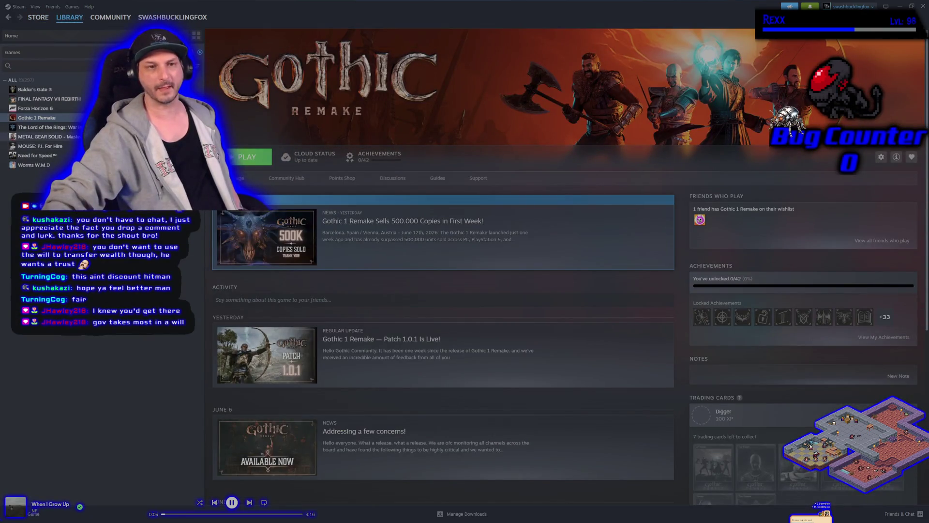
# Step: Browse several games' library pages in Steam, including Forza Horizon 6
pyautogui.click(59, 98)
pyautogui.click(63, 108)
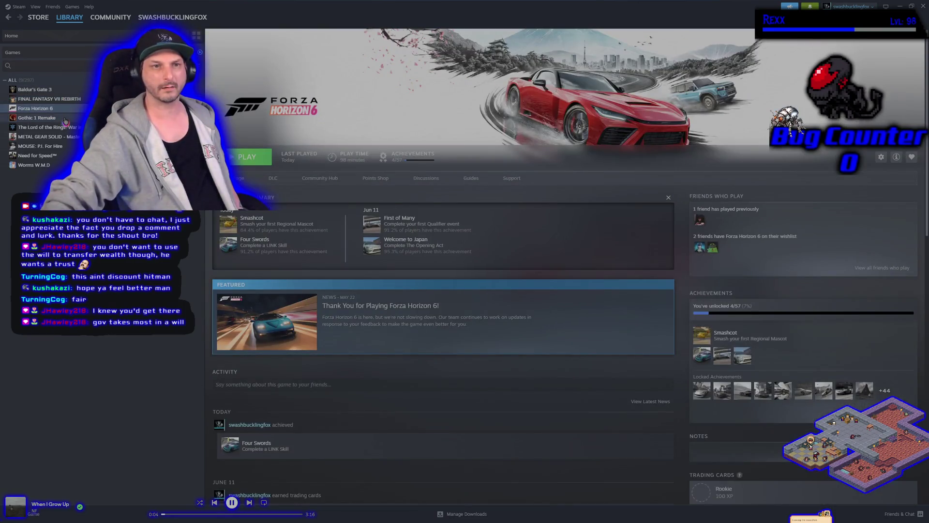
pyautogui.click(65, 119)
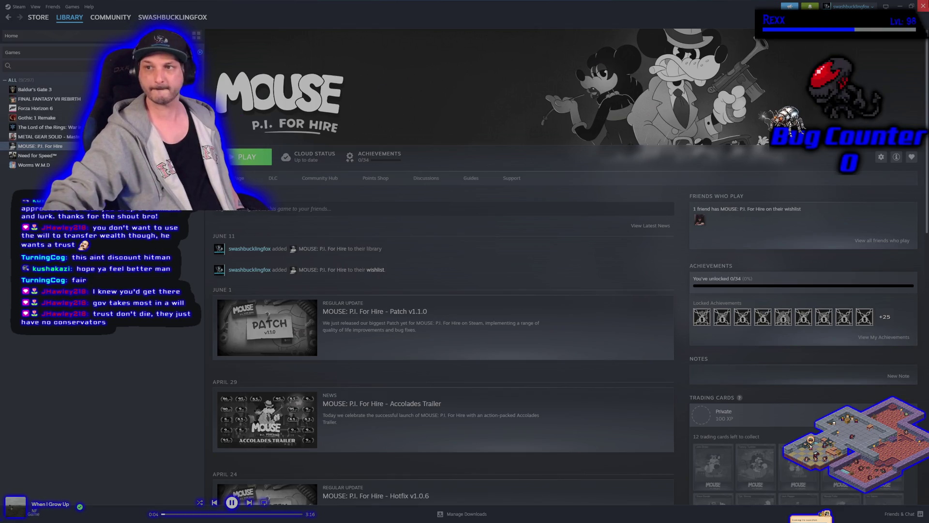
# Step: Restore and re-maximize the Steam window, then close Steam
pyautogui.click(911, 6)
pyautogui.doubleClick(800, 43)
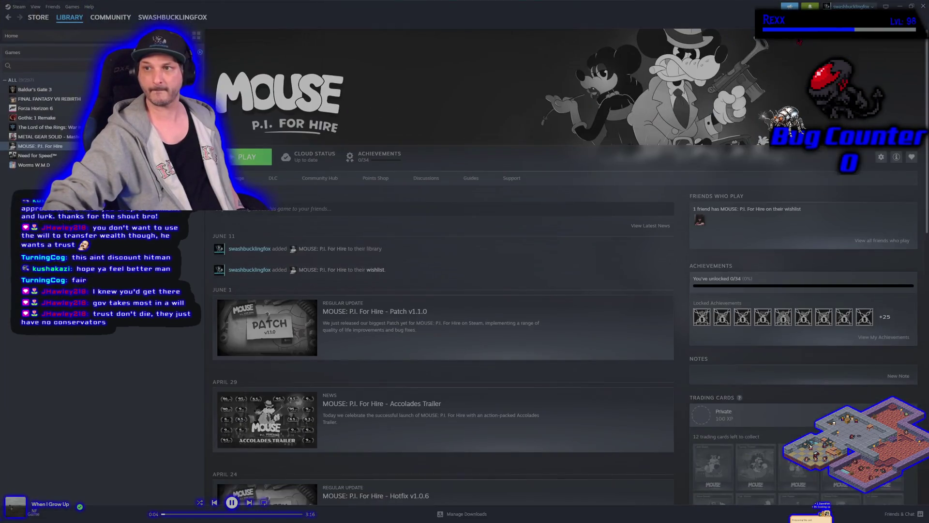
pyautogui.rightClick(799, 41)
pyautogui.click(923, 6)
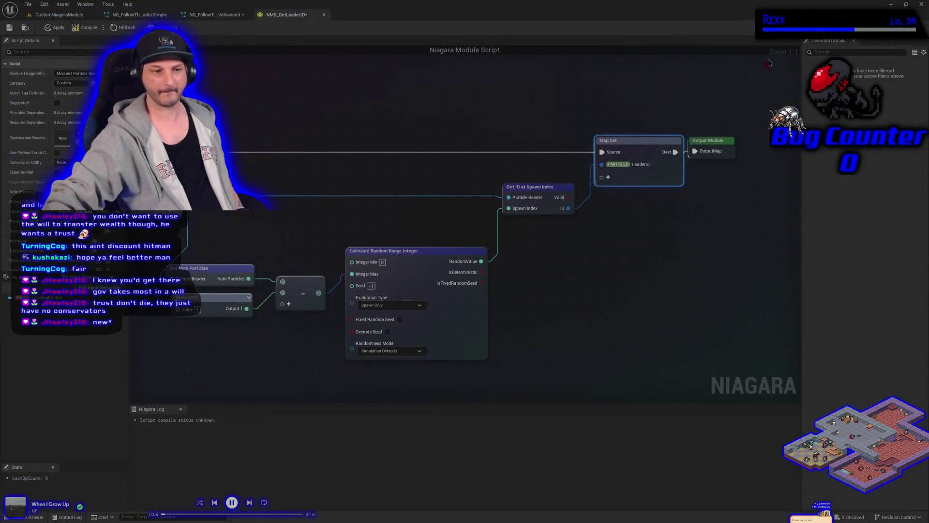
# Step: Deselect the Map Set node, nudge the graph view right, and bring Steam's library back
pyautogui.click(258, 349)
pyautogui.moveTo(521, 326); pyautogui.dragTo(563, 322)
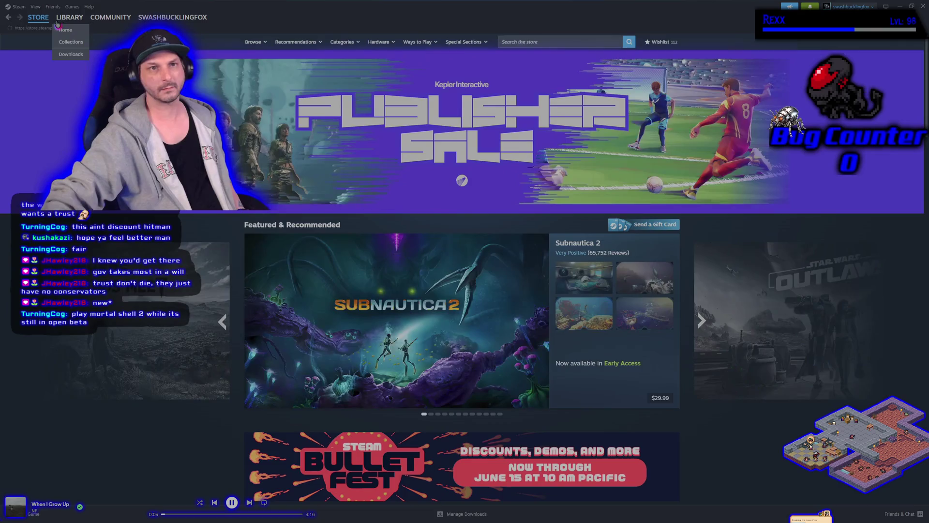
pyautogui.click(59, 20)
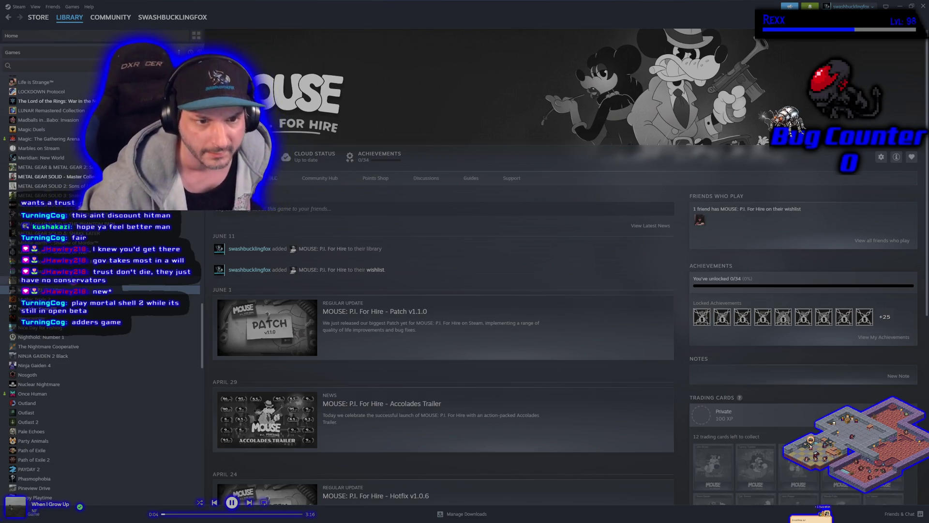
# Step: Scroll the library game list up and down, then bring up the Steam Store home page
pyautogui.scroll(3, 101, 291)
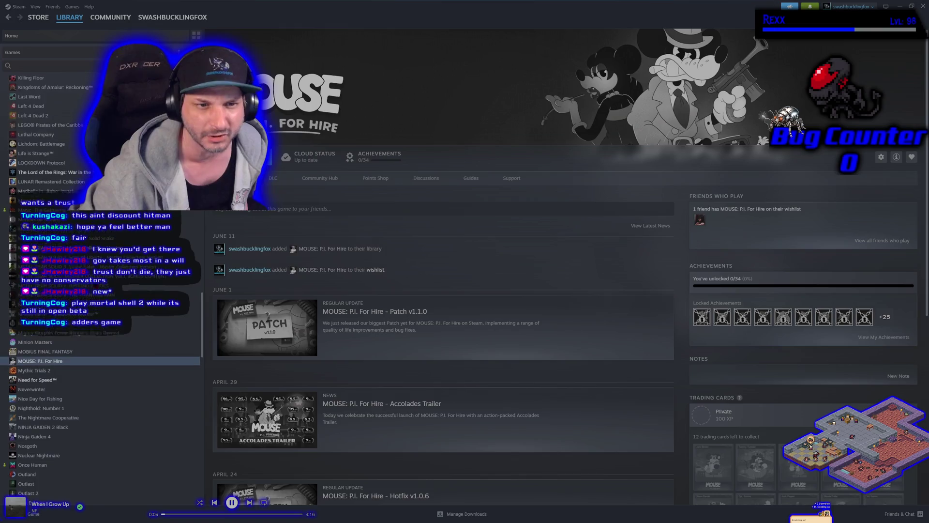
pyautogui.scroll(-3, 100, 290)
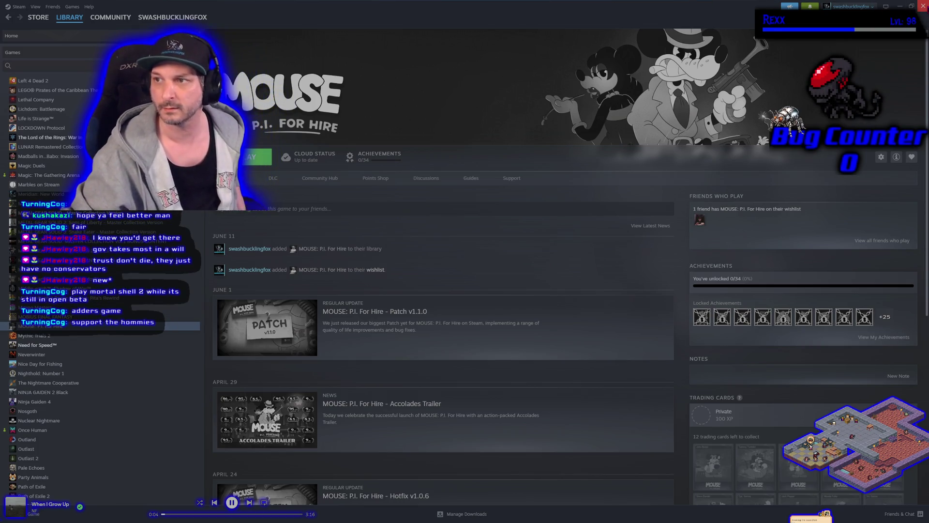
pyautogui.click(922, 6)
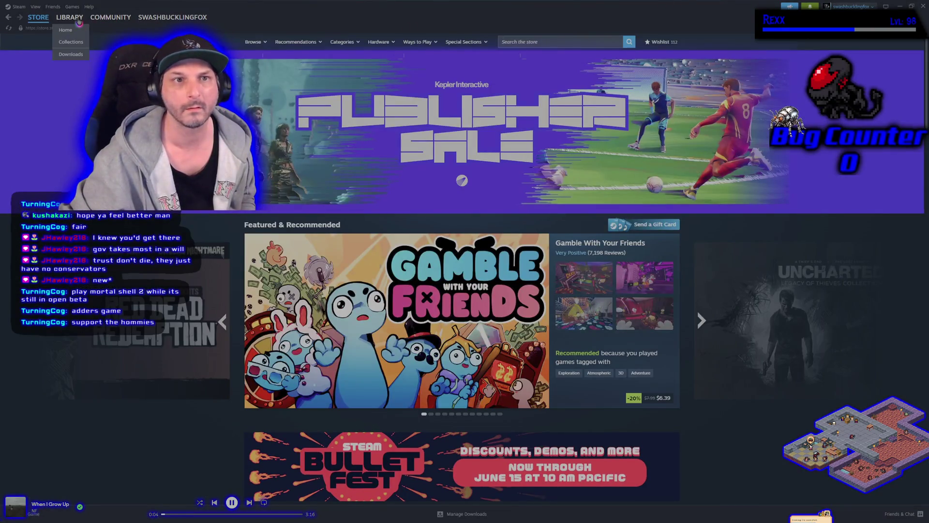
# Step: Search the Steam store for 'mortal shell' and open the Mortal Shell store page
pyautogui.click(69, 17)
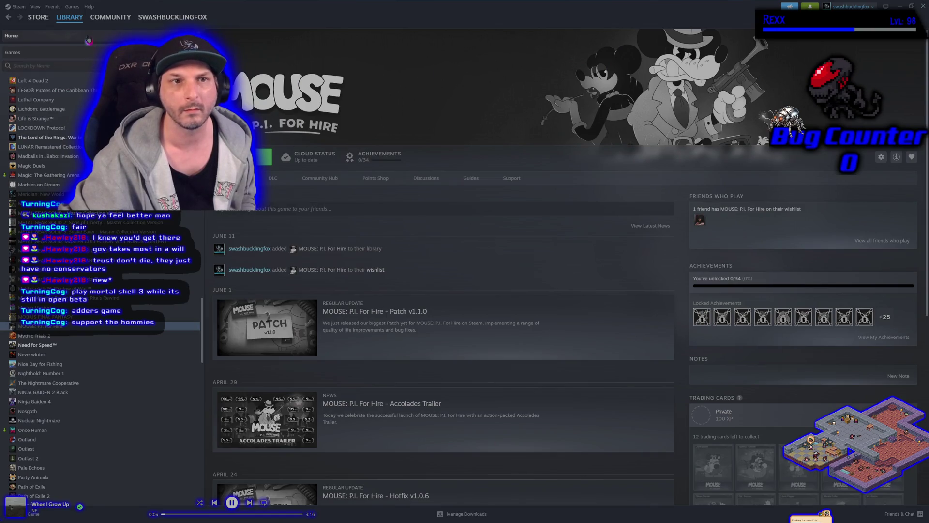
pyautogui.click(38, 17)
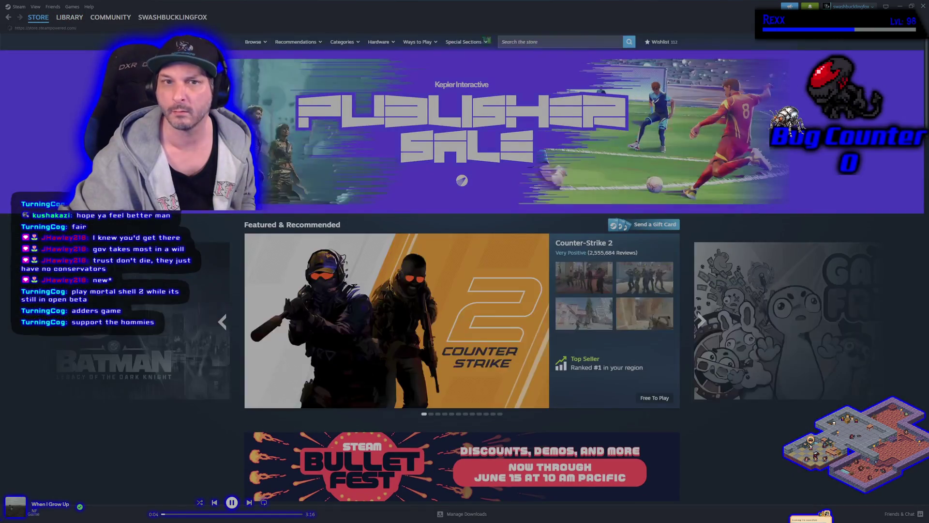
pyautogui.click(552, 39)
pyautogui.write('mor')
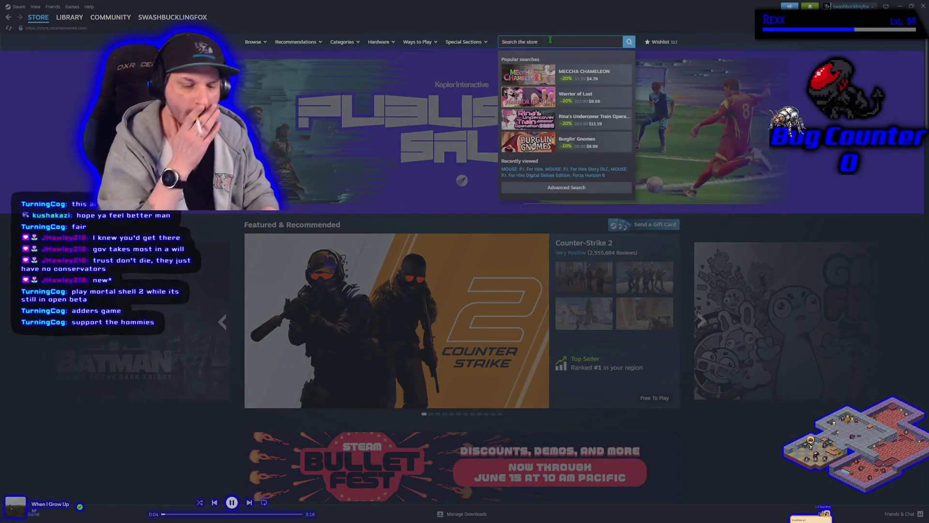
pyautogui.write('tal shell')
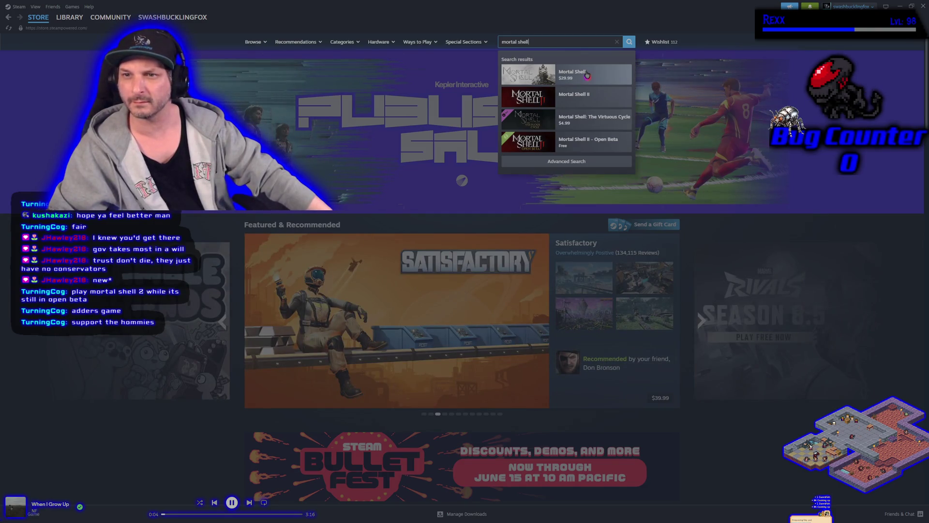
pyautogui.click(587, 74)
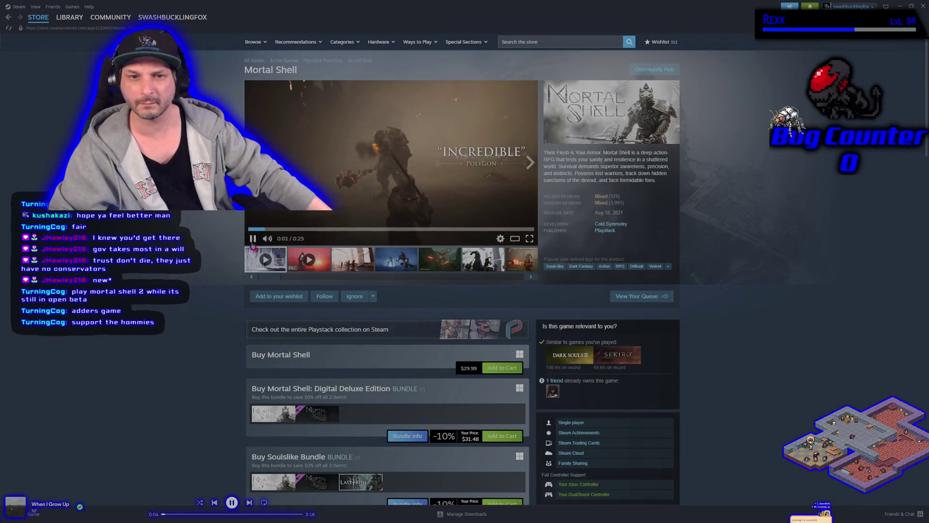
# Step: Pause the Mortal Shell trailer and view the third through sixth screenshots
pyautogui.click(252, 238)
pyautogui.click(370, 256)
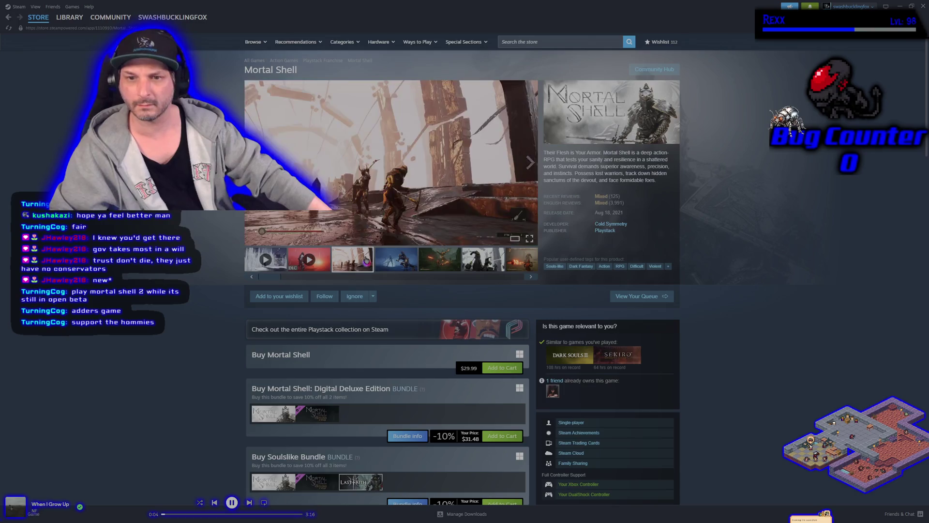
pyautogui.click(397, 263)
pyautogui.click(448, 261)
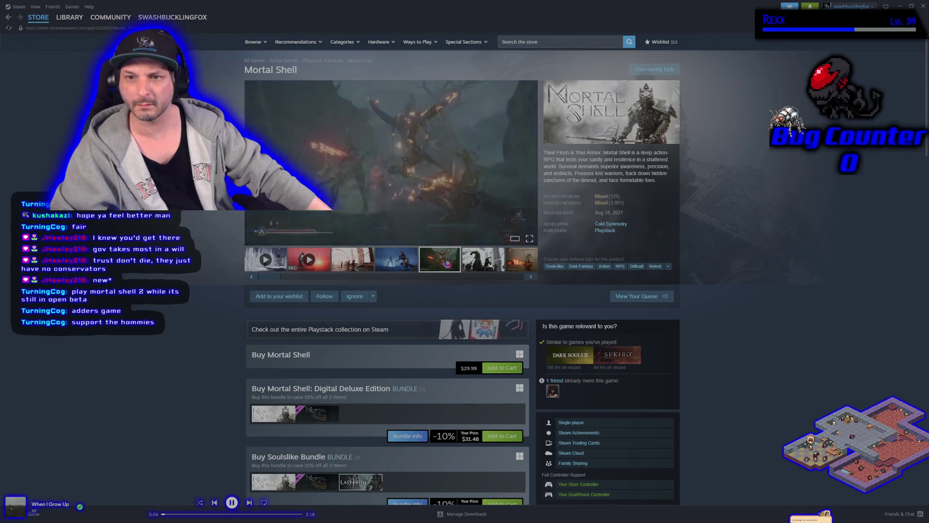
pyautogui.click(489, 260)
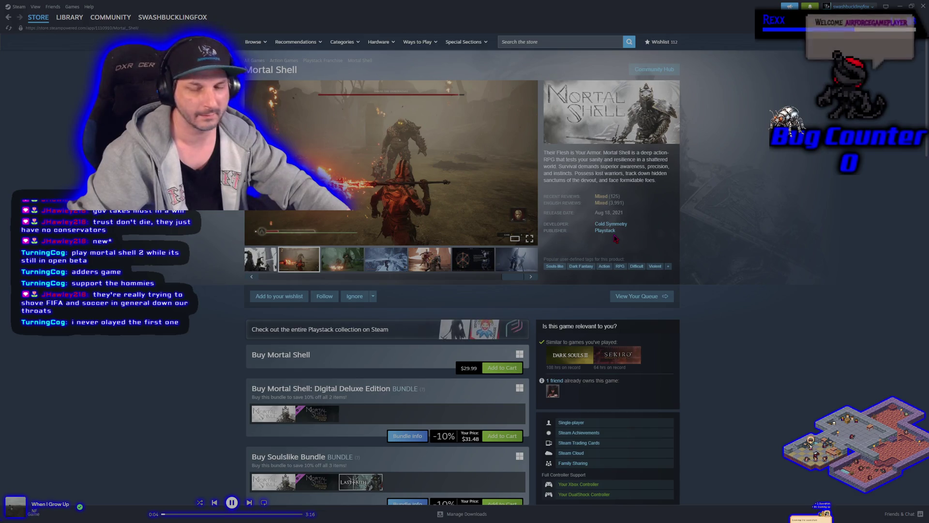
pyautogui.click(543, 42)
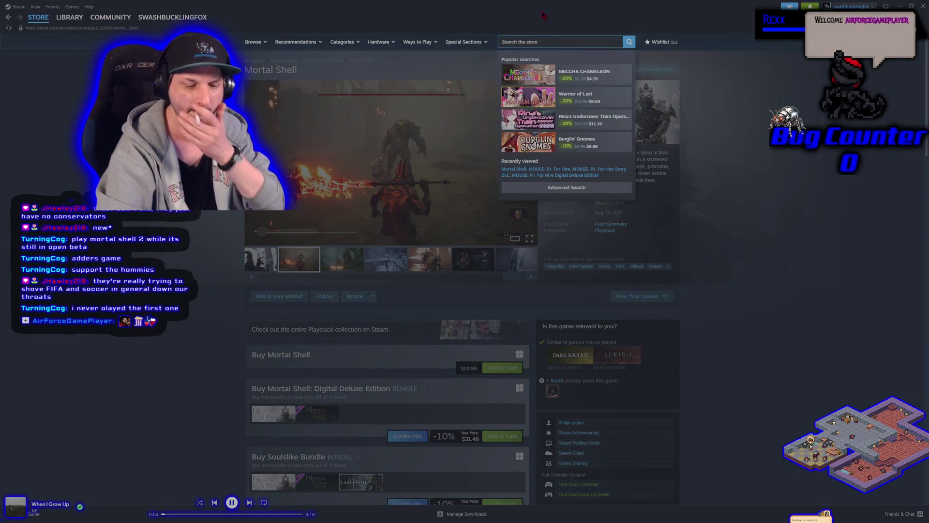
# Step: Search the Steam store for 'mortal shell' and open the Mortal Shell II page
pyautogui.write('mo')
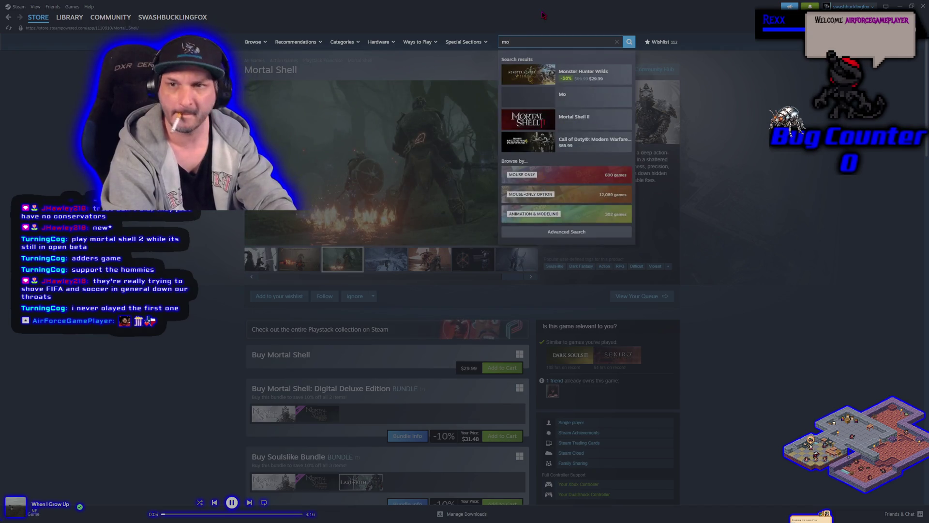
pyautogui.write('rtal shell')
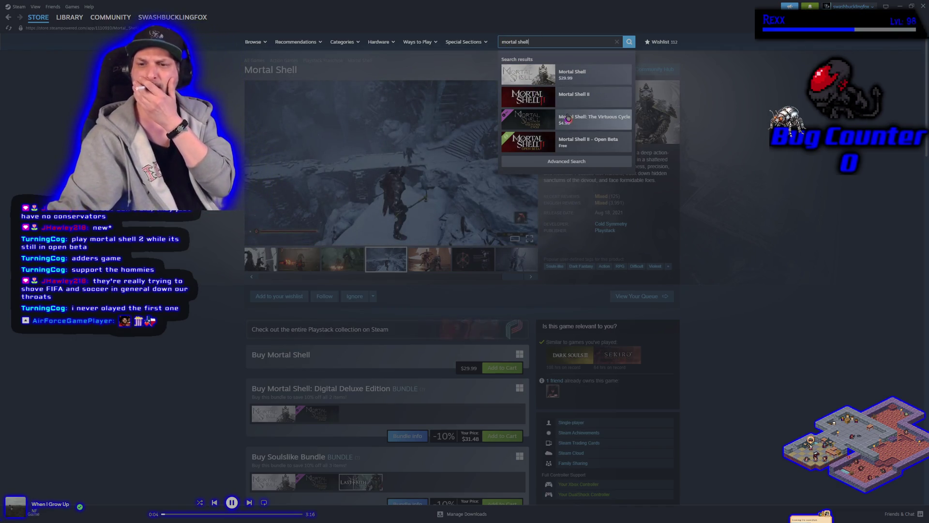
pyautogui.click(577, 100)
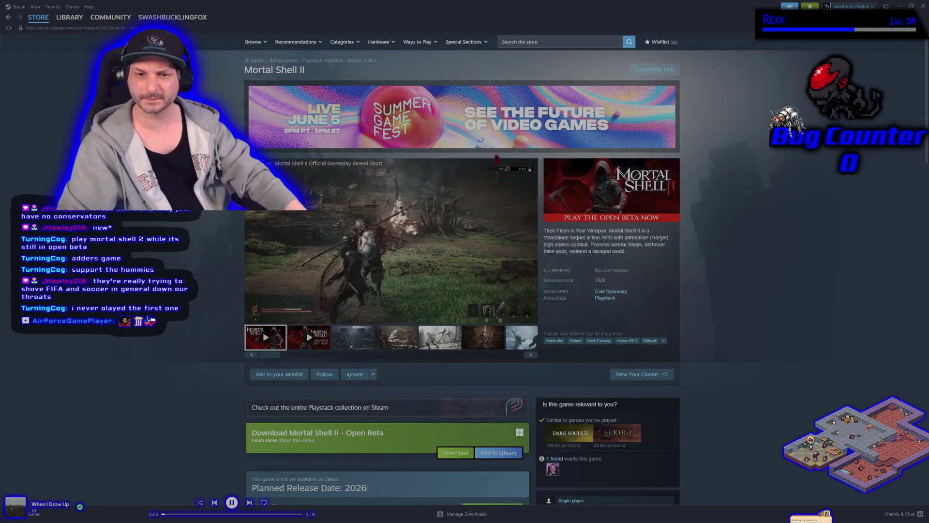
pyautogui.scroll(-1, 392, 227)
pyautogui.scroll(-5, 167, 298)
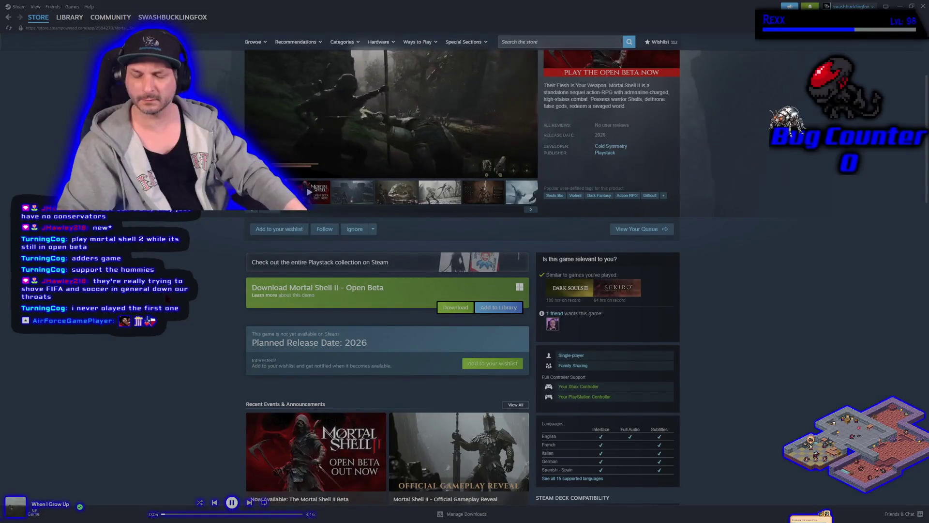
pyautogui.scroll(6, 256, 289)
# Step: Pause the gameplay trailer, then add the Mortal Shell II Open Beta to the library
pyautogui.click(259, 314)
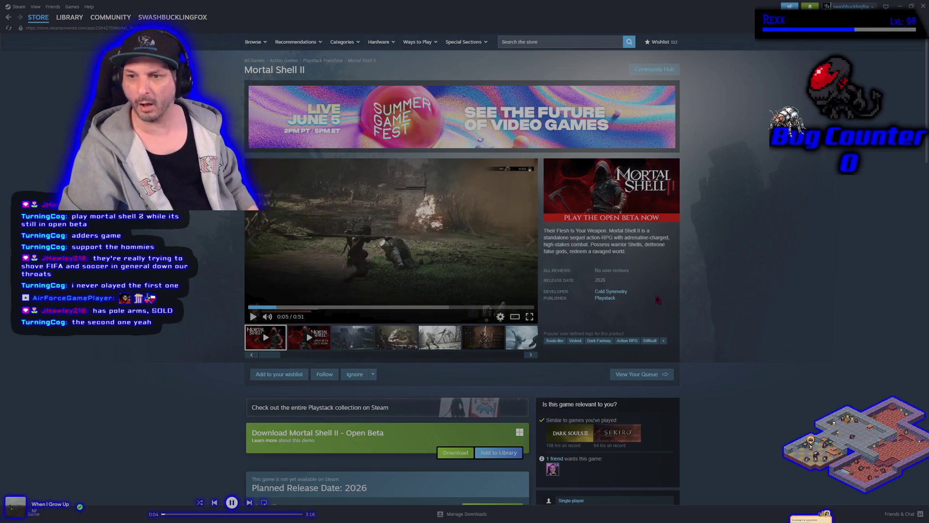
pyautogui.scroll(-2, 180, 353)
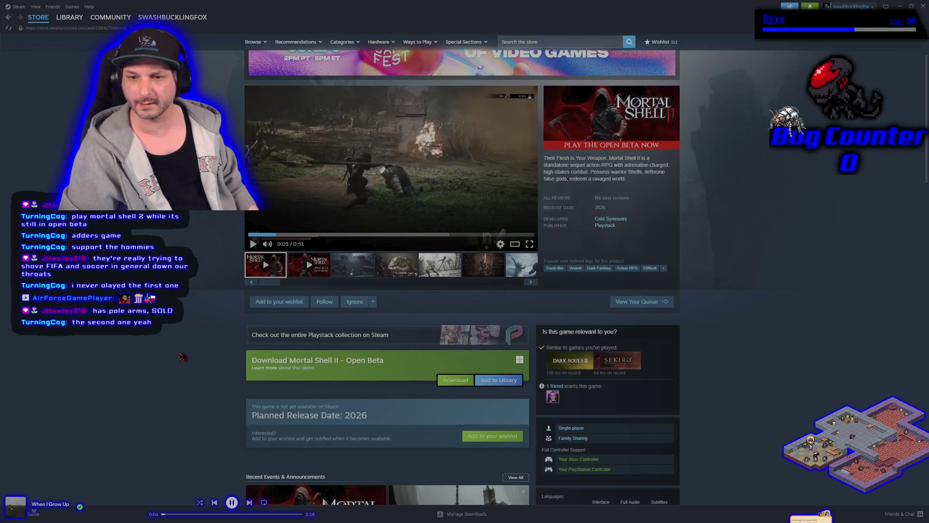
pyautogui.click(499, 380)
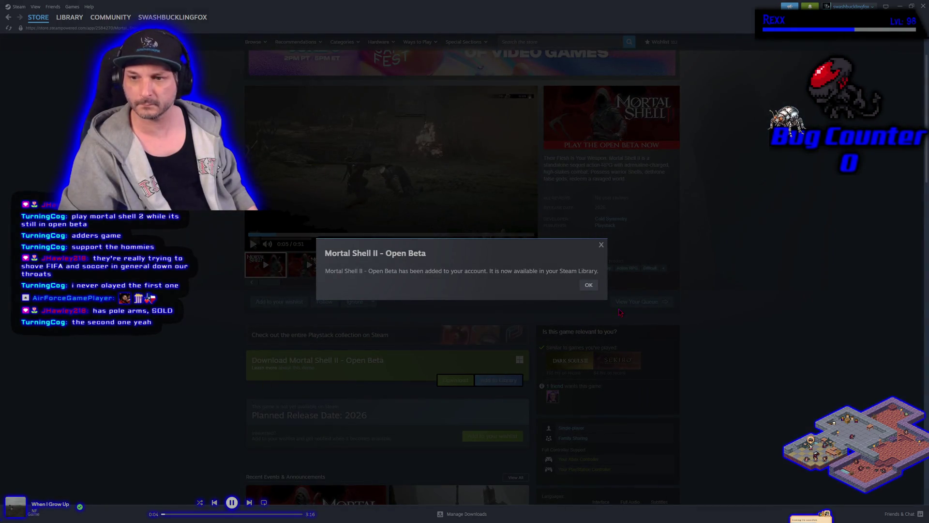
# Step: Dismiss the added-to-account confirmation and watch the Mortal Shell II trailer full screen
pyautogui.click(588, 286)
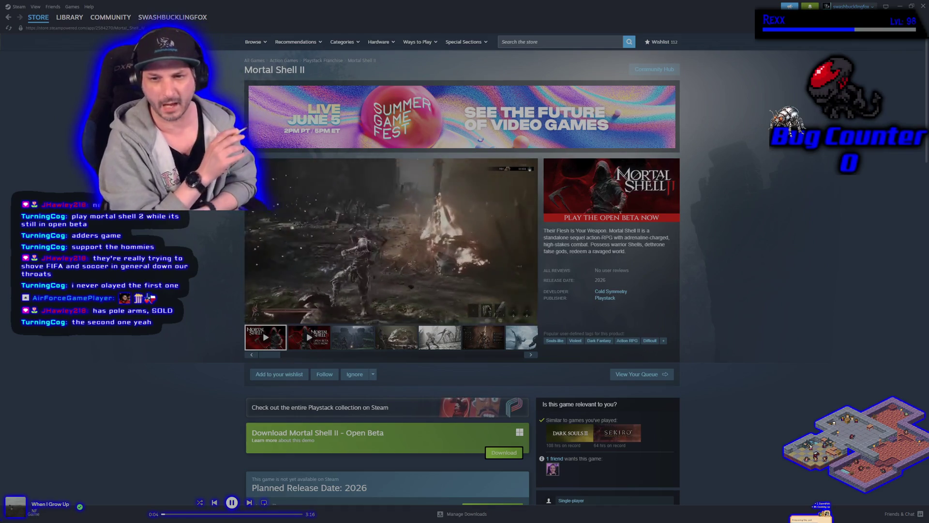
pyautogui.moveTo(311, 284)
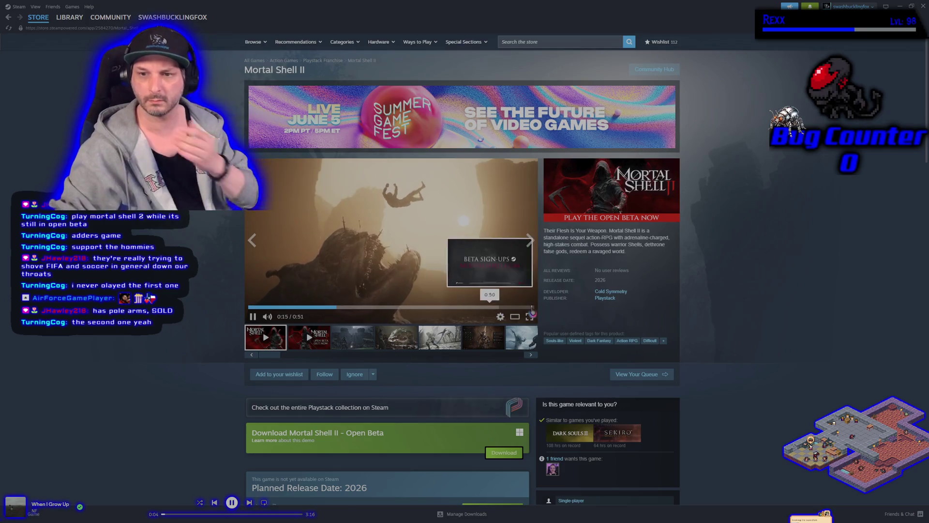
pyautogui.click(531, 318)
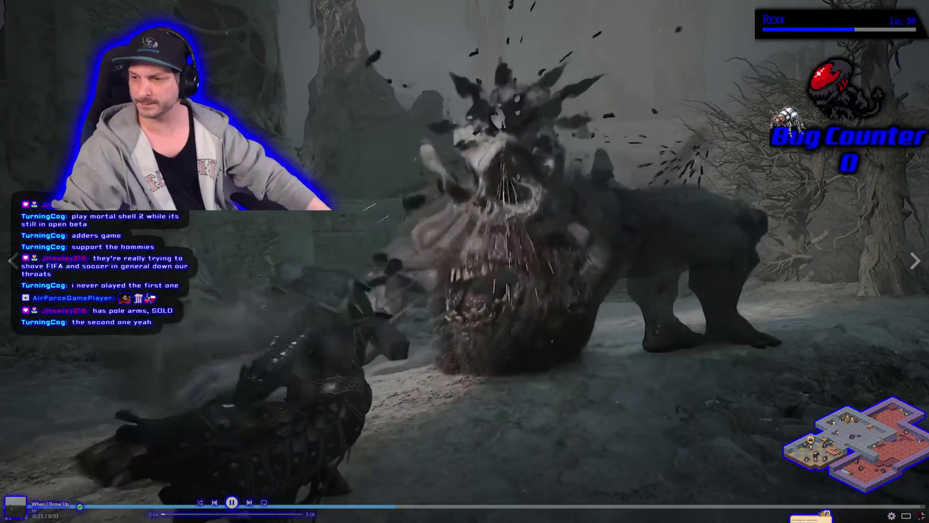
pyautogui.press('Escape')
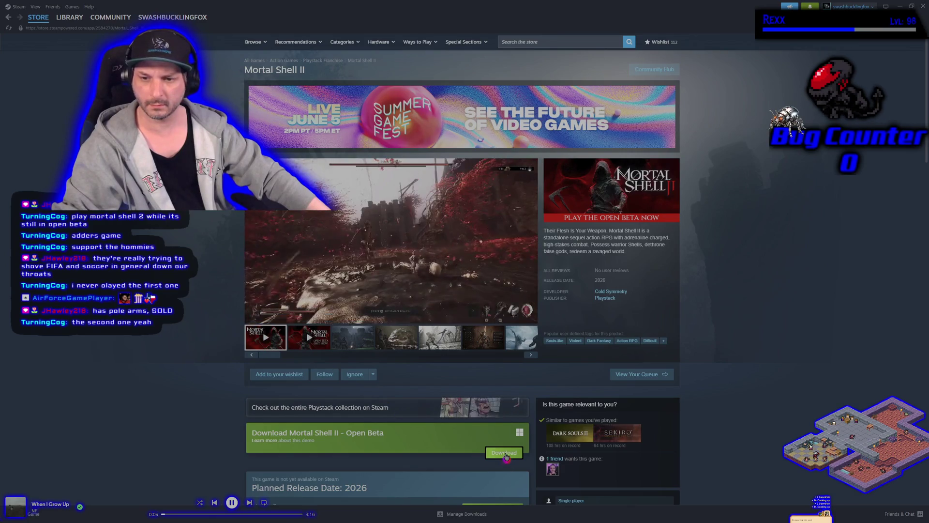
# Step: Install the Mortal Shell II Open Beta to Local Drive (F:)
pyautogui.click(507, 454)
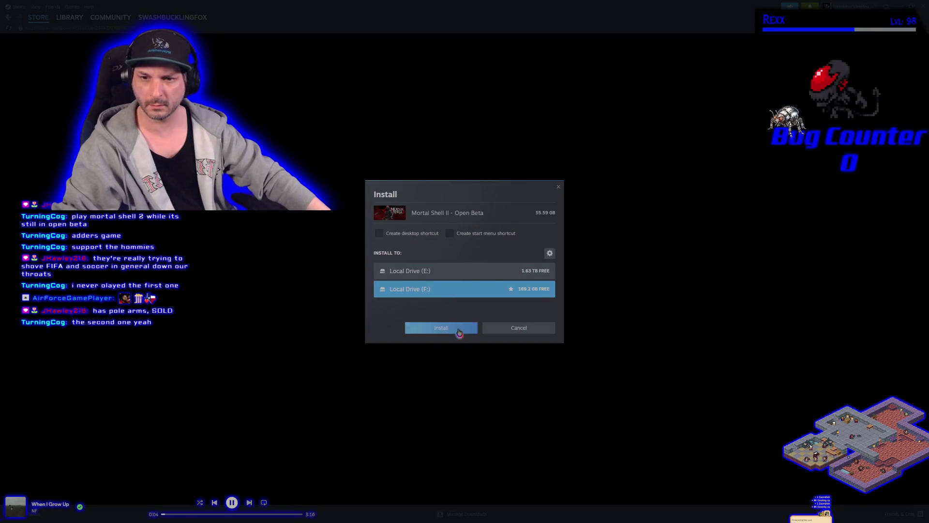
pyautogui.click(459, 331)
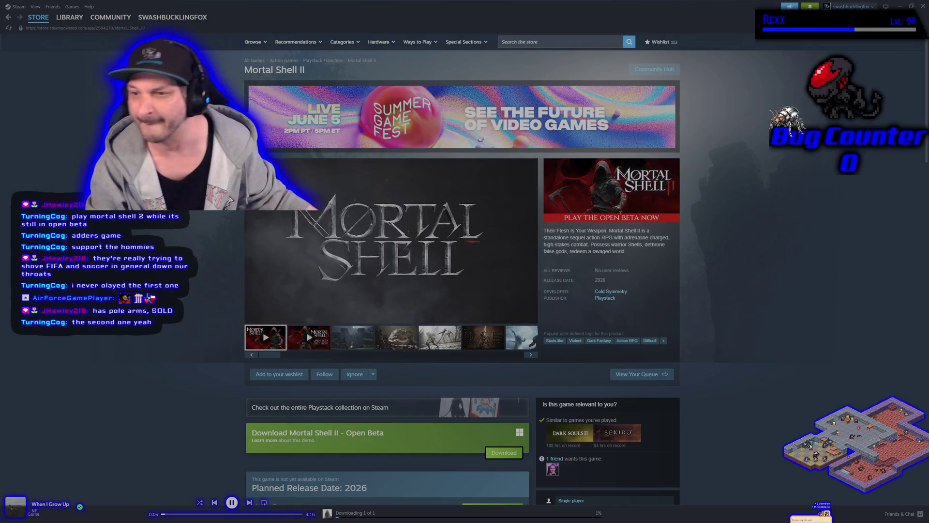
# Step: Check Mortal Shell II's download progress in the Steam library, then switch back to Unreal Engine
pyautogui.click(77, 23)
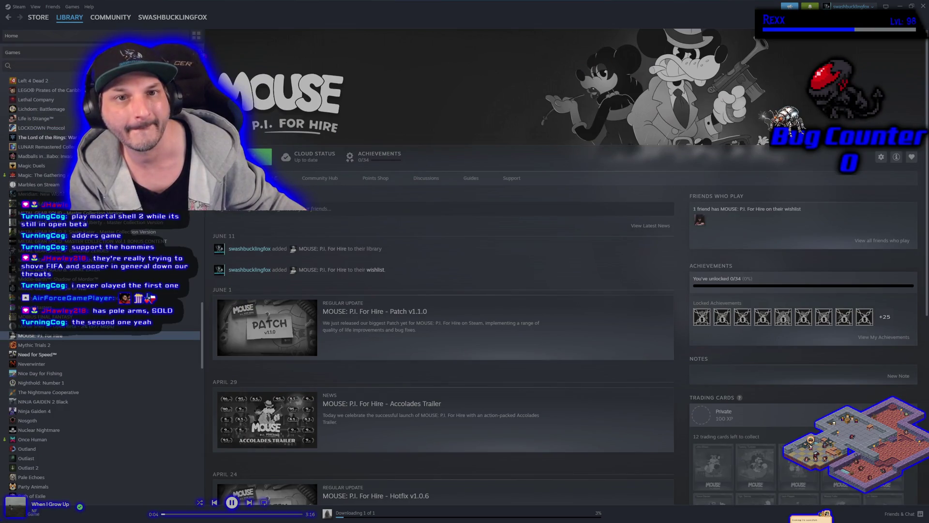
pyautogui.click(44, 146)
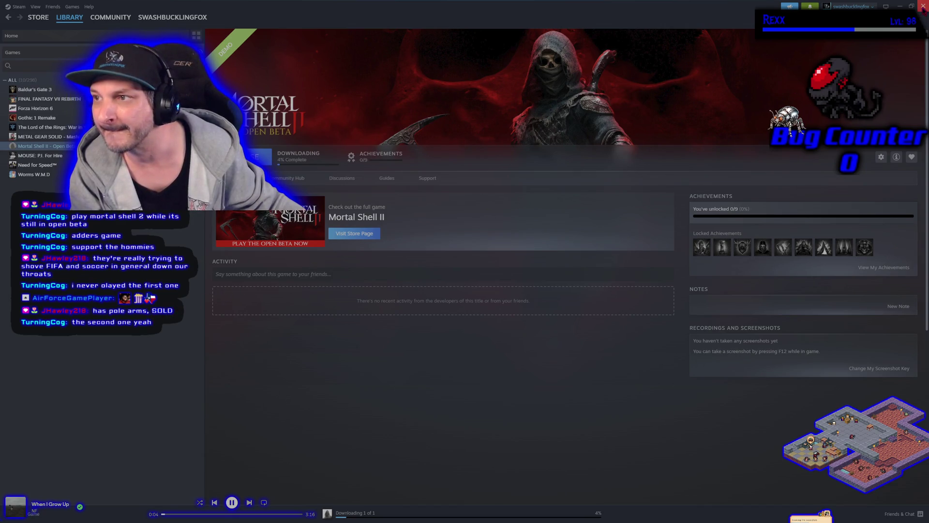
pyautogui.hotkey('alt', 'Tab')
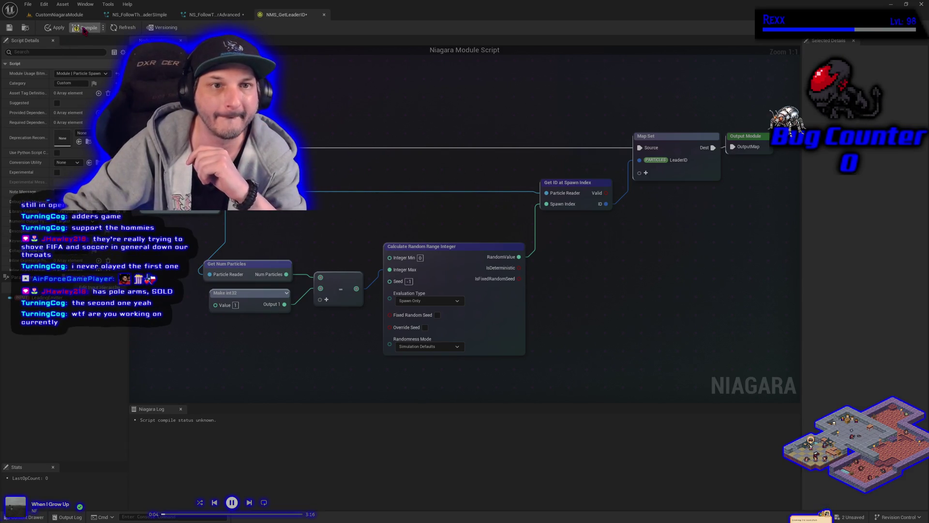
# Step: Compile NMS_GetLeaderID and go back to the CustomNiagaraModule level
pyautogui.click(9, 27)
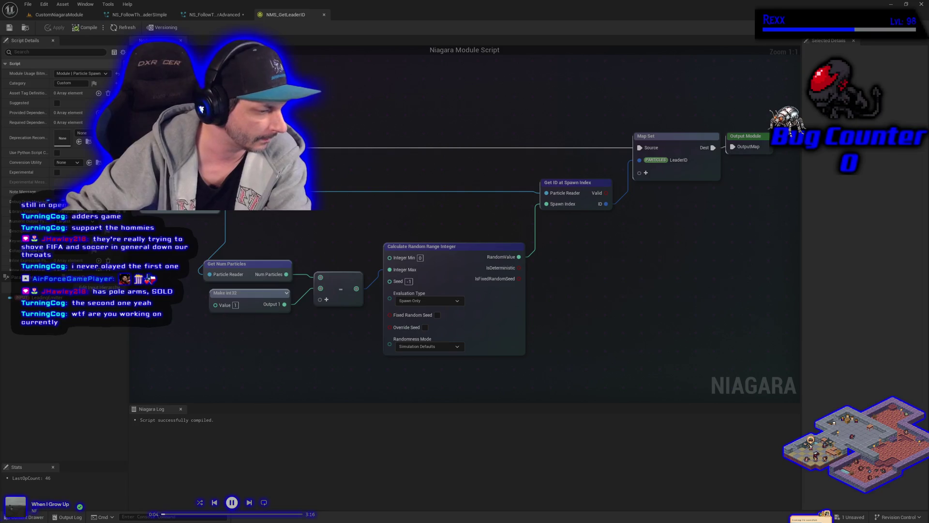
pyautogui.click(56, 14)
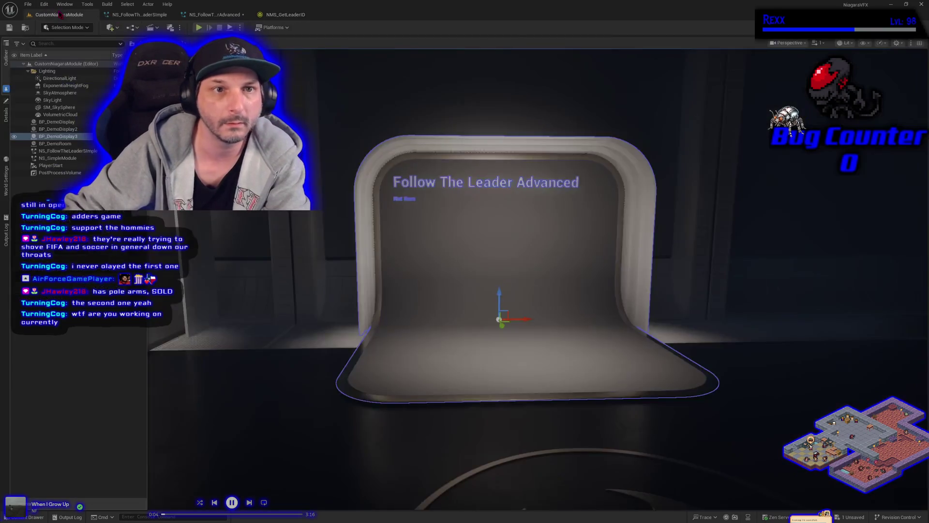
# Step: Fly the viewport between the Simple and Advanced displays, ending on the Simple one
pyautogui.press('a')
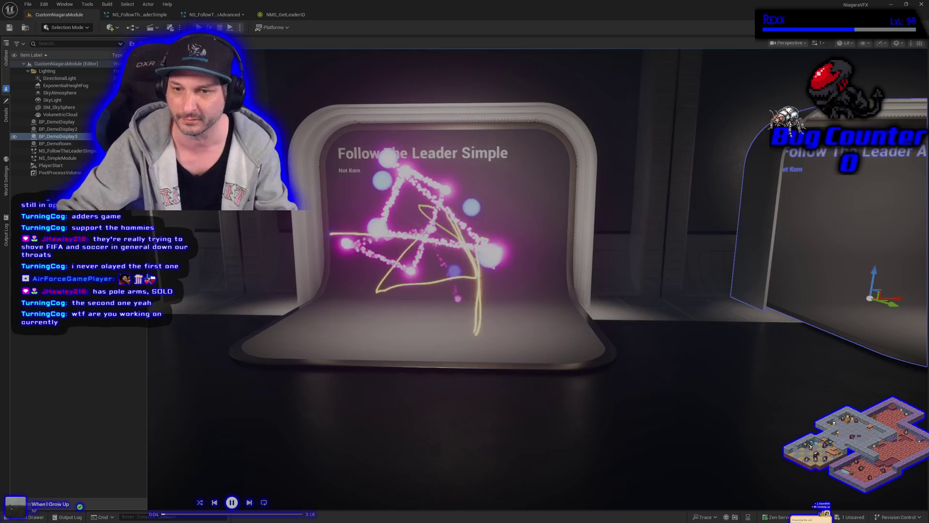
pyautogui.press('f')
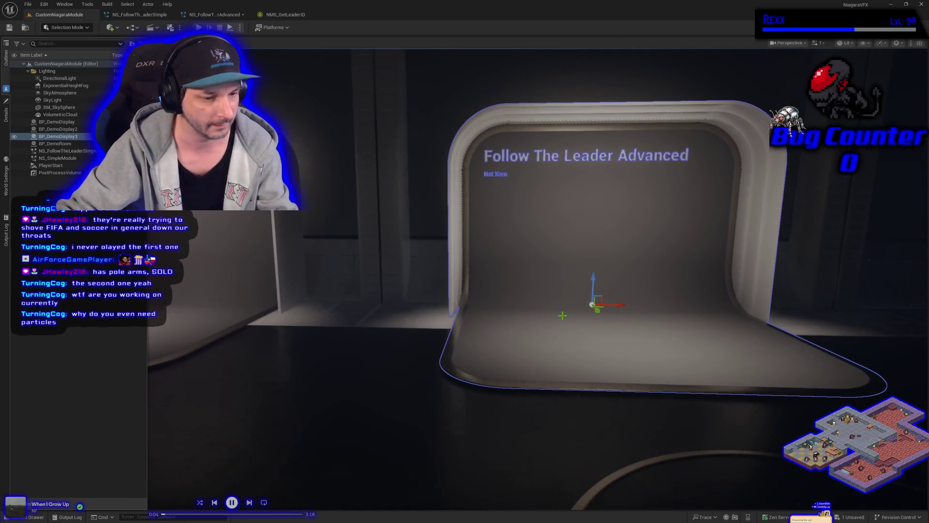
pyautogui.press('1')
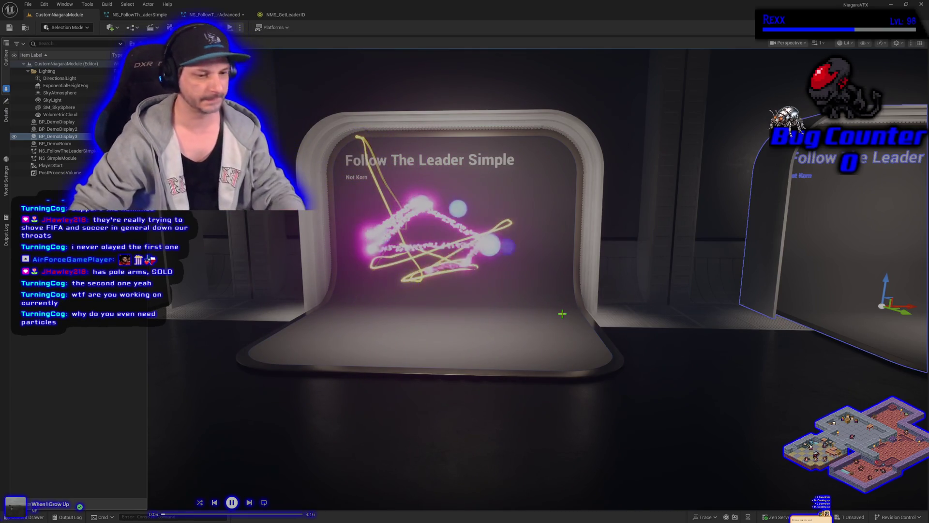
# Step: Fly the viewport to the Follow The Leader Advanced display and zoom in
pyautogui.press('f')
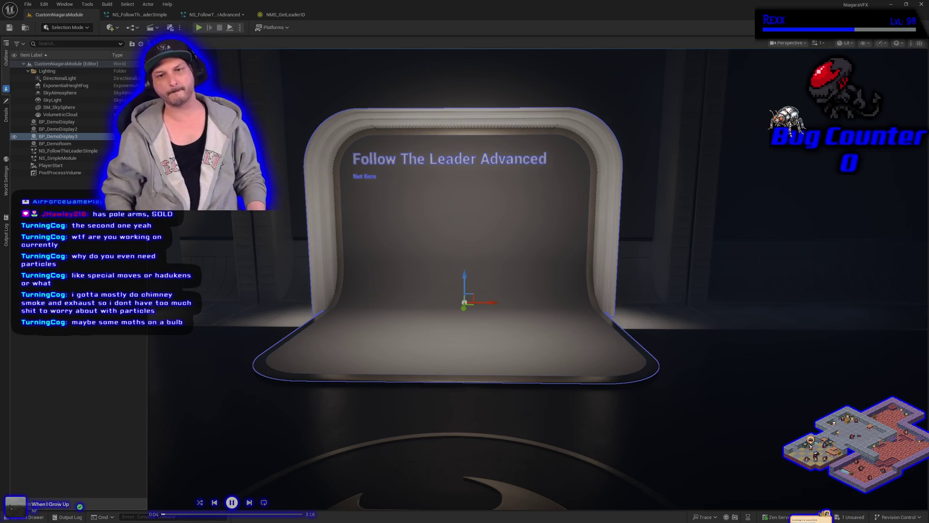
pyautogui.scroll(5, 412, 203)
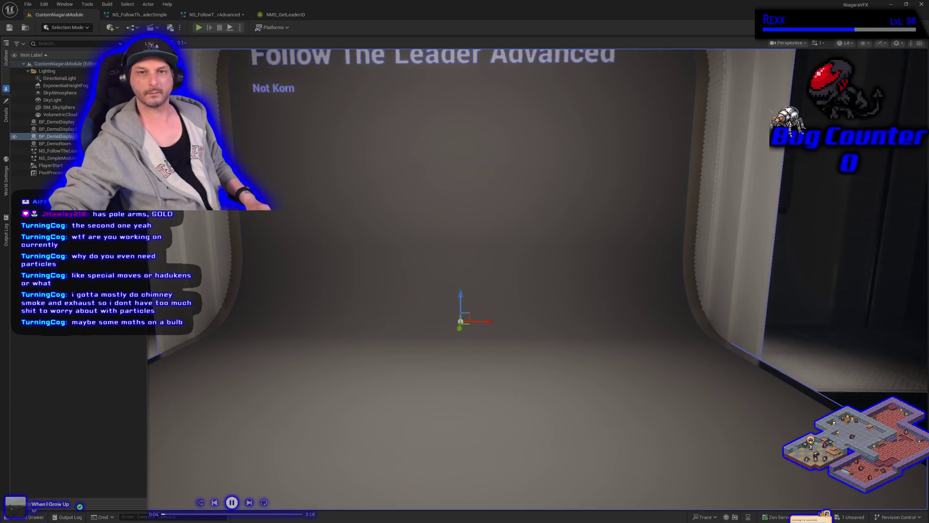
pyautogui.scroll(-5, 392, 193)
pyautogui.scroll(3, 390, 195)
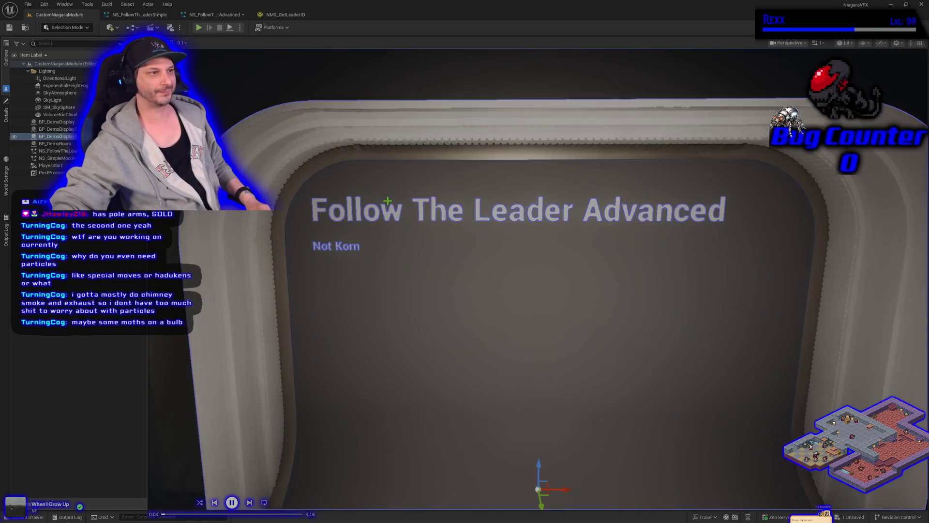
pyautogui.scroll(2, 388, 200)
pyautogui.moveTo(387, 200)
pyautogui.mouseDown()
pyautogui.moveTo(406, 196)
pyautogui.moveTo(383, 178)
pyautogui.moveTo(387, 200)
pyautogui.mouseUp()
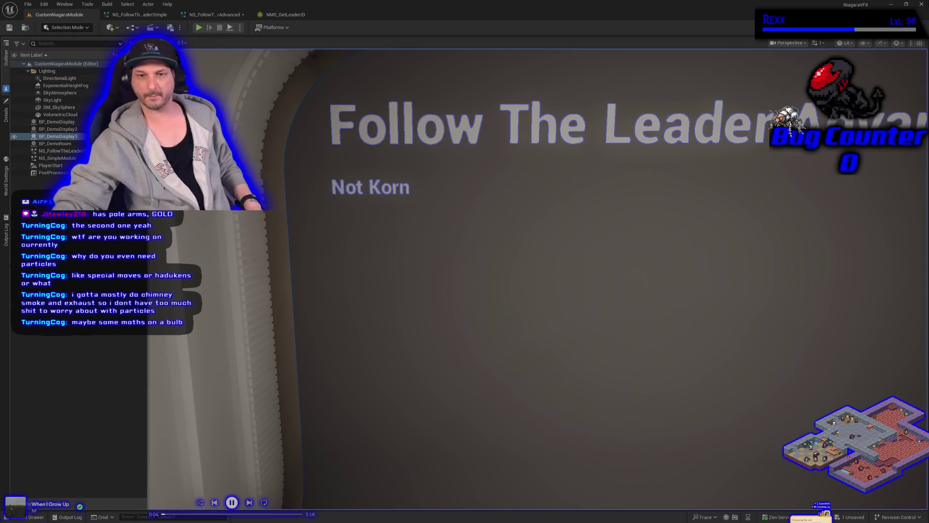
pyautogui.press('f')
pyautogui.moveTo(558, 326)
pyautogui.mouseDown()
pyautogui.moveTo(513, 315)
pyautogui.moveTo(559, 328)
pyautogui.mouseUp()
pyautogui.press('f')
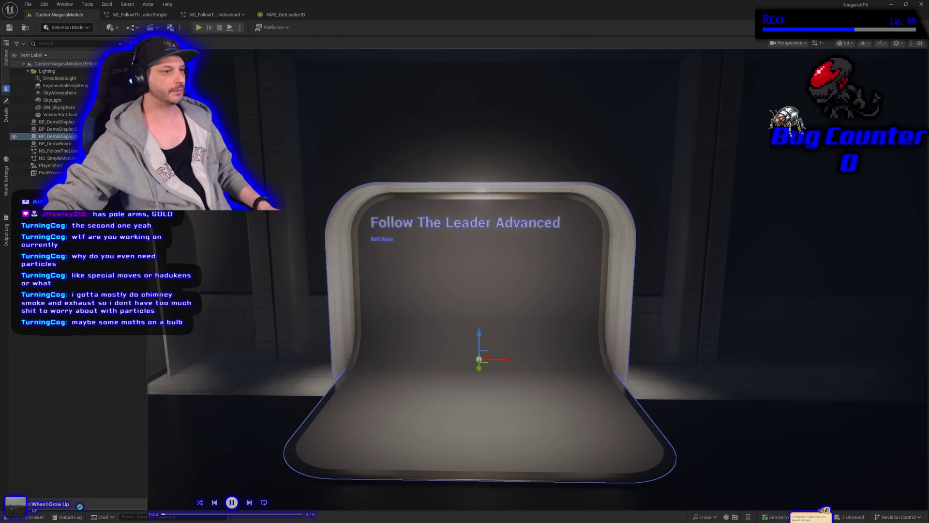
# Step: Save all assets from the NMS_GetLeaderID script, then return to NS_FollowTheLeaderAdvanced
pyautogui.click(288, 14)
pyautogui.click(28, 3)
pyautogui.click(56, 50)
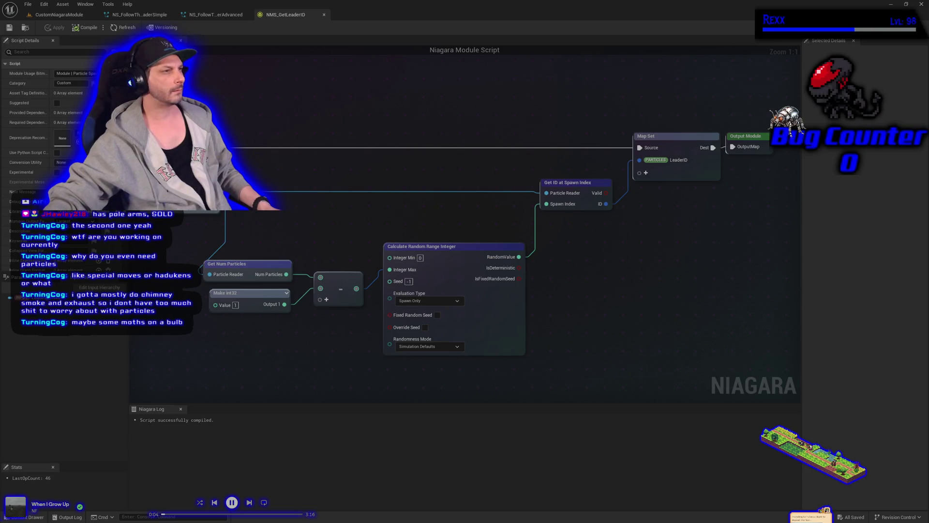
pyautogui.click(216, 14)
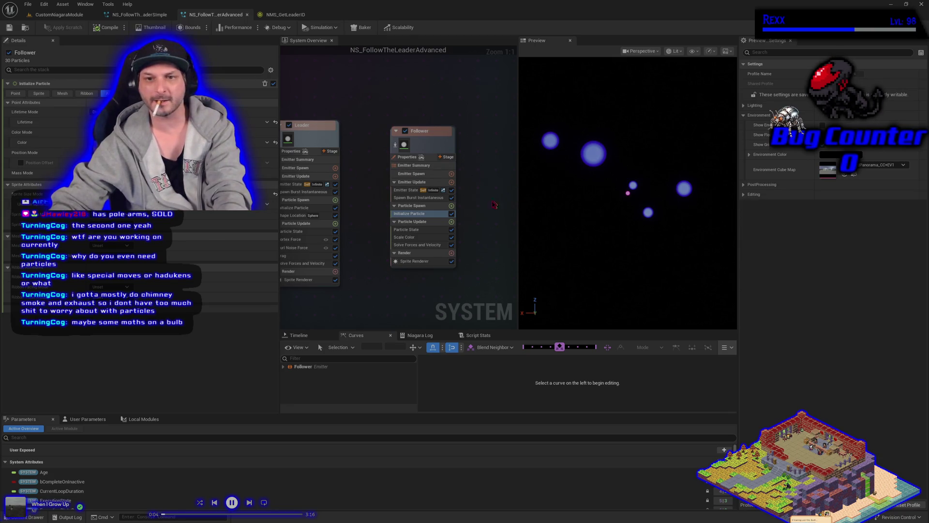
# Step: Add the NMS Get Leader ID module to the Follower emitter's particle spawn and save
pyautogui.click(451, 205)
pyautogui.write('nms')
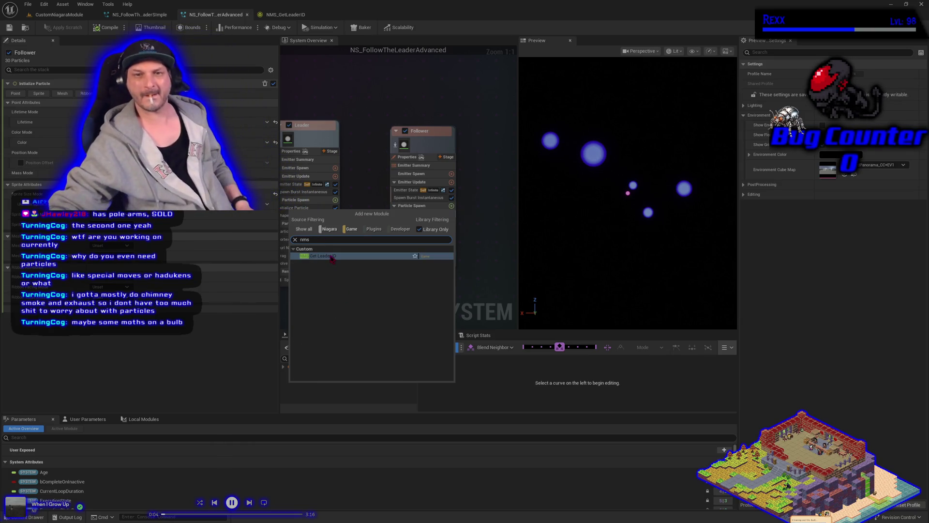
pyautogui.click(332, 256)
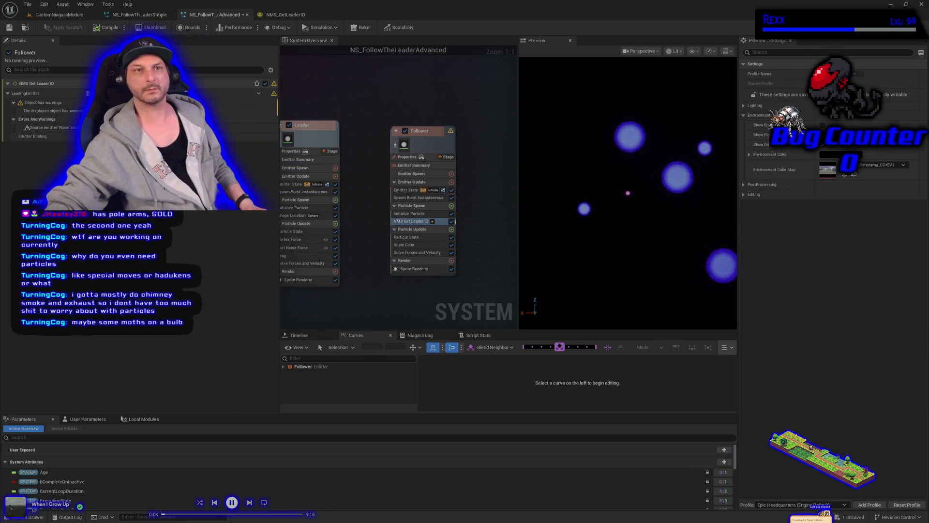
pyautogui.hotkey('ctrl', 's')
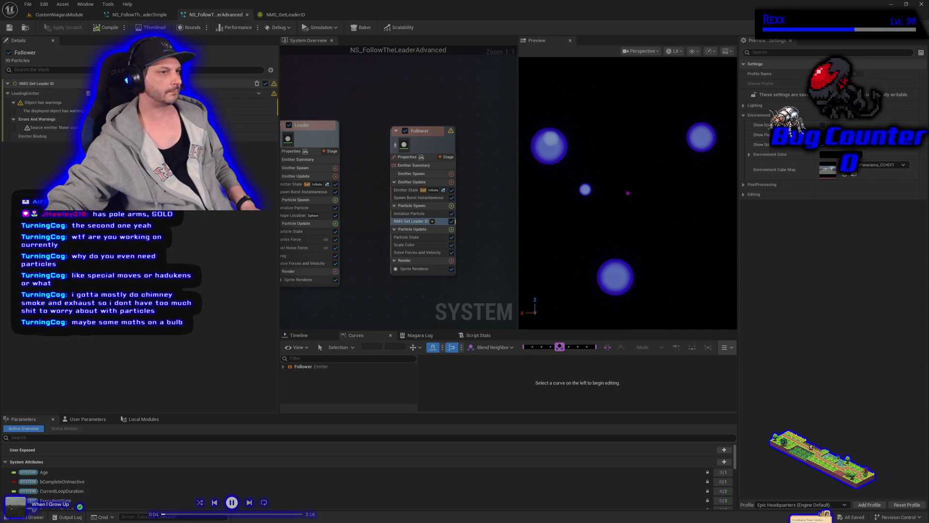
# Step: Check the module's Emitter Binding, then compile and save the system to clear warnings
pyautogui.click(34, 136)
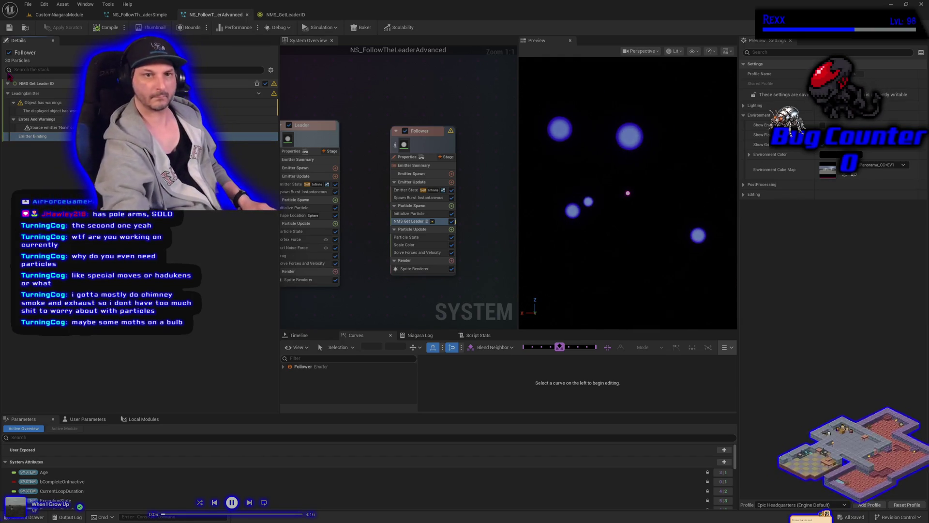
pyautogui.click(102, 28)
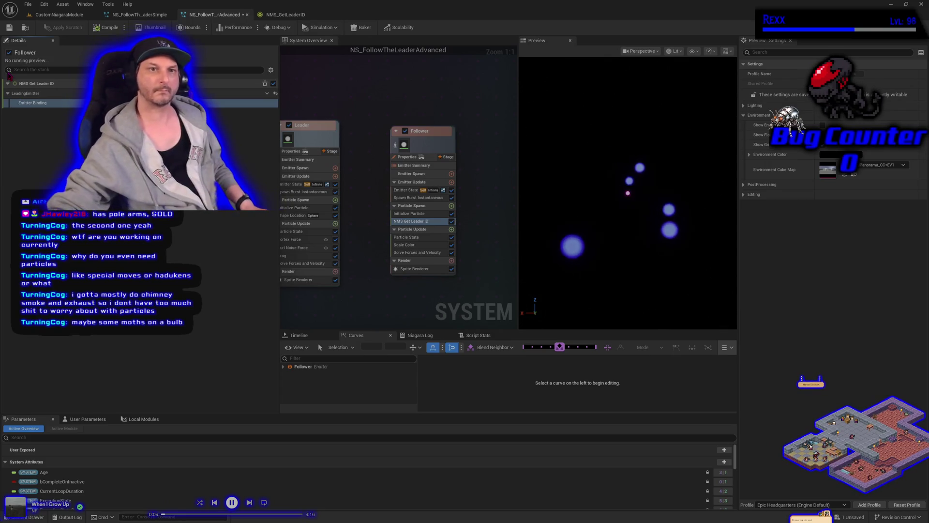
pyautogui.hotkey('ctrl', 's')
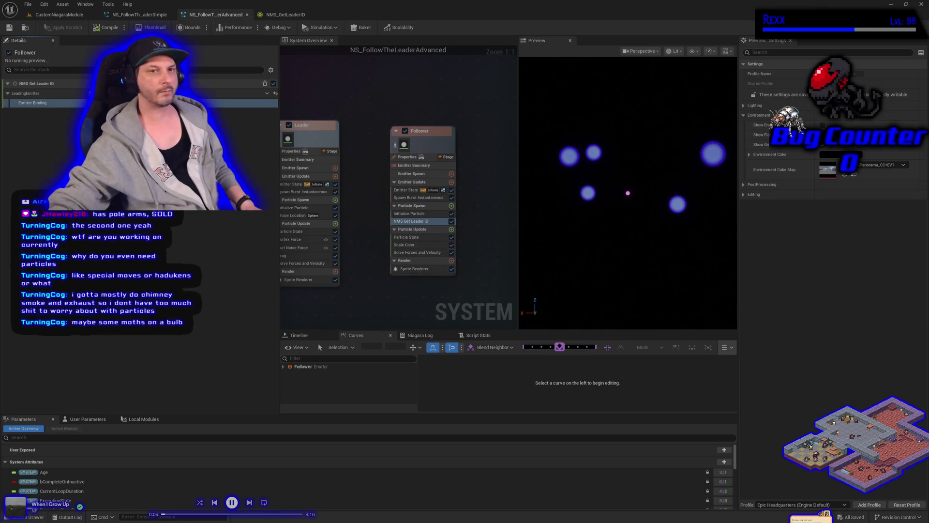
# Step: Enable Show Parameter Writes in the stack options and expand them to reveal LeaderID
pyautogui.click(271, 70)
pyautogui.click(240, 105)
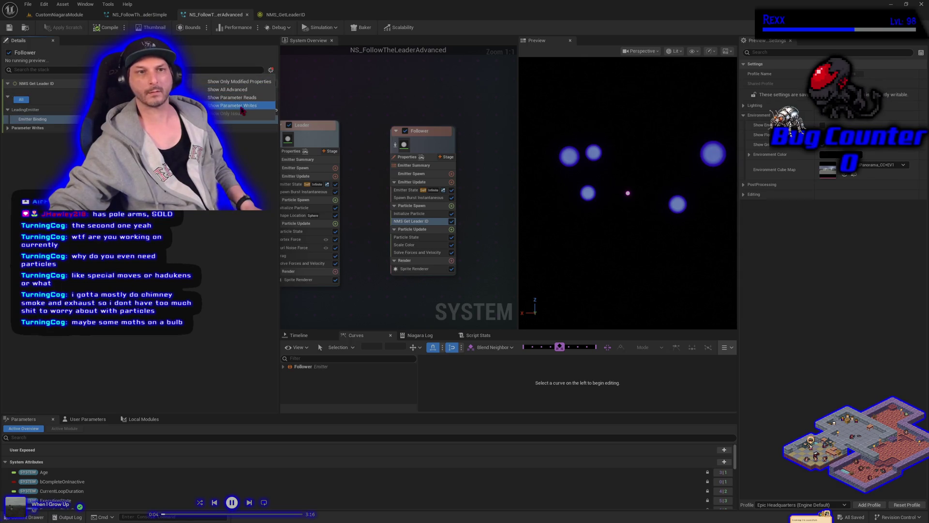
pyautogui.click(8, 128)
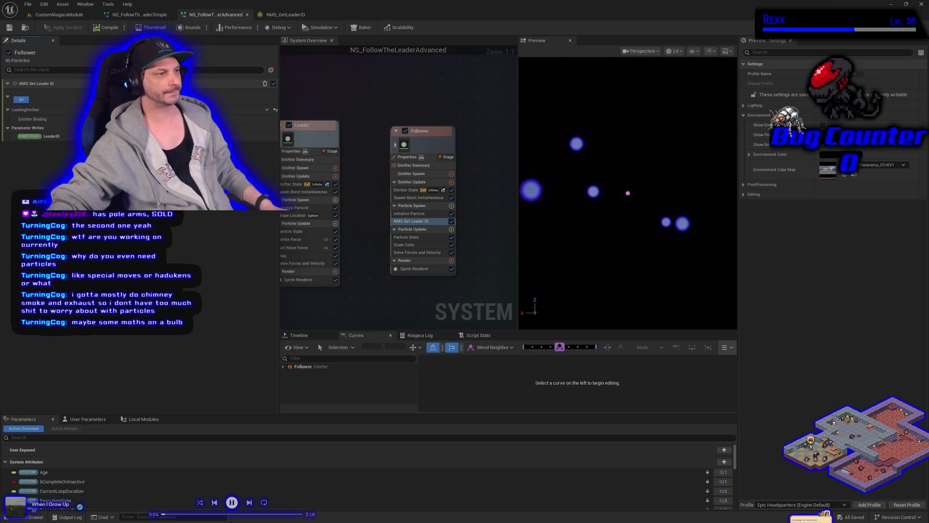
# Step: From the Content Drawer, add a Niagara Module Script named NMS_UpdateFollowerVelocity and open it
pyautogui.click(24, 517)
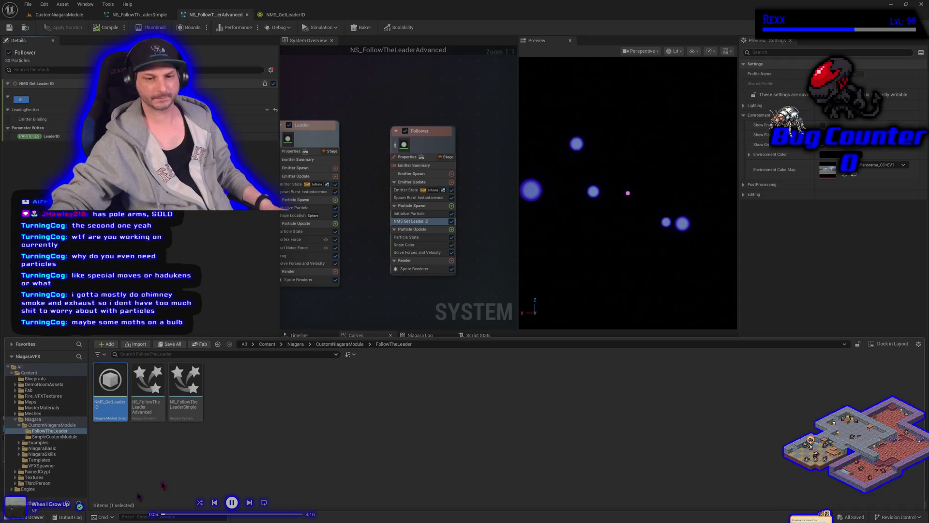
pyautogui.rightClick(296, 402)
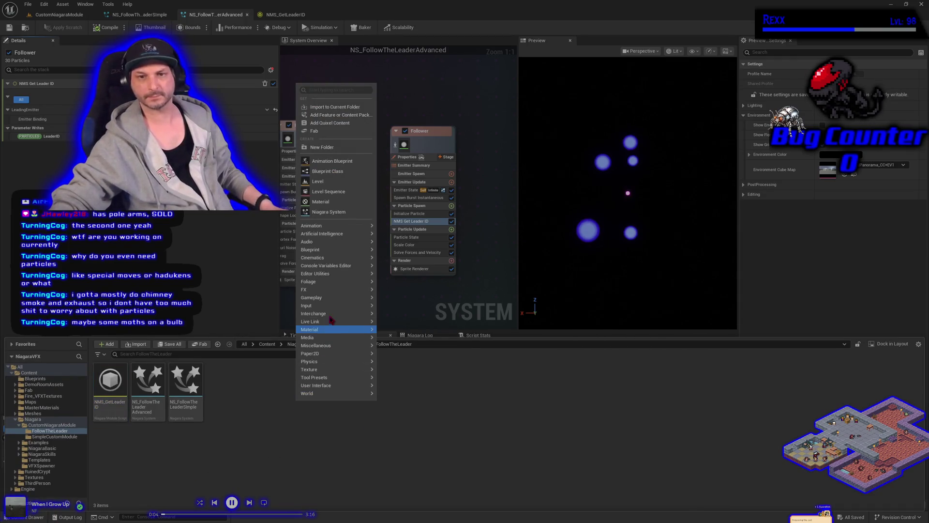
pyautogui.moveTo(334, 289)
pyautogui.moveTo(405, 319)
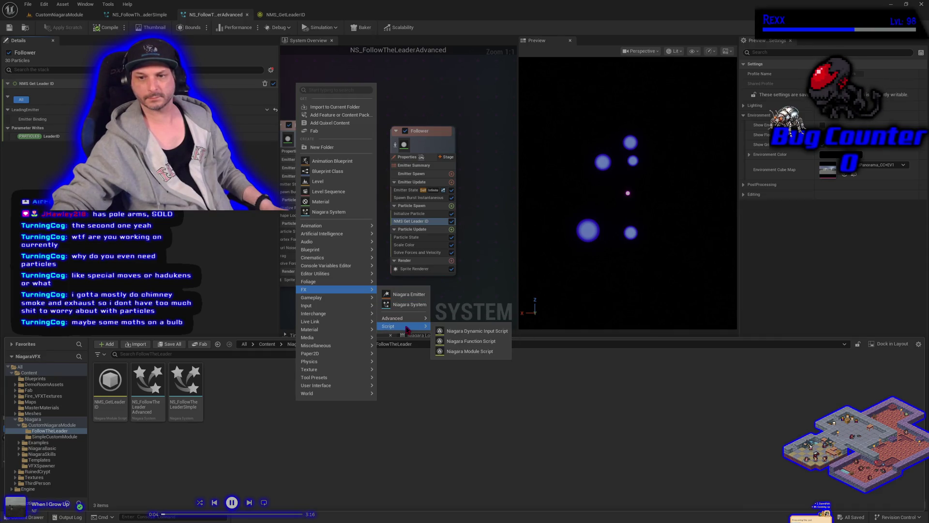
pyautogui.click(465, 351)
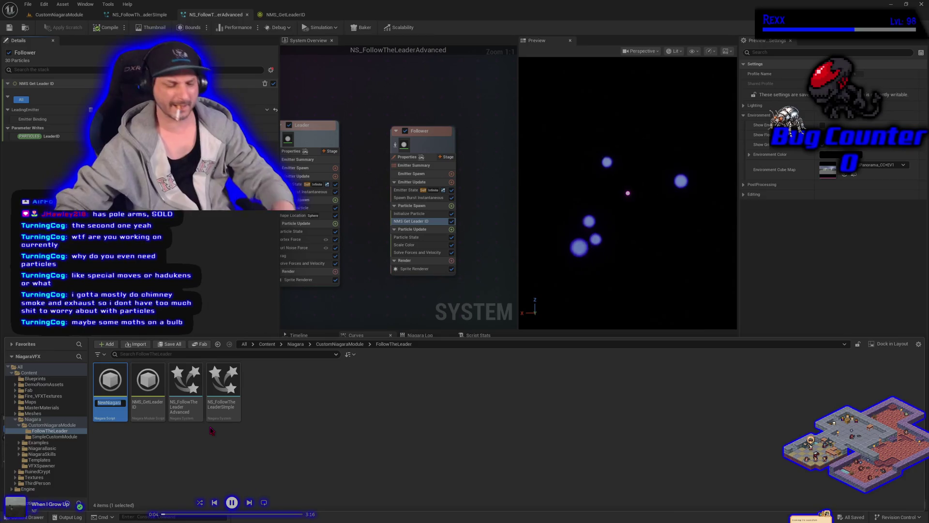
pyautogui.write('NMS')
pyautogui.write('_Update')
pyautogui.write('FollowerV')
pyautogui.write('elocity')
pyautogui.press('Return')
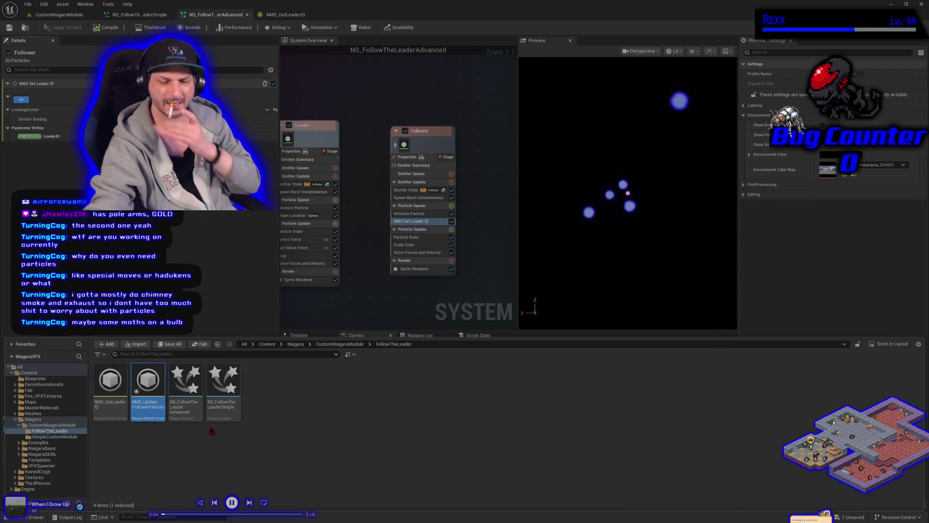
pyautogui.press('Return')
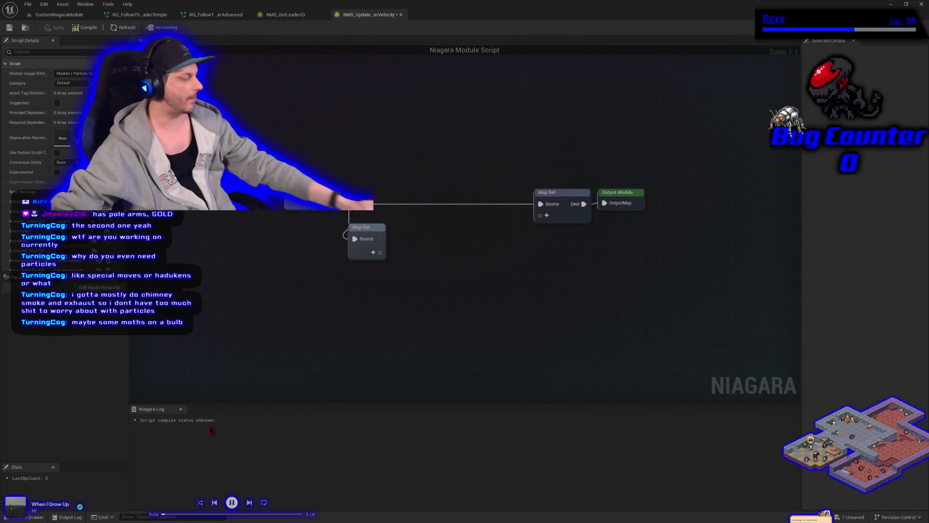
# Step: Change the module script's Category from Default to Custom
pyautogui.click(375, 226)
pyautogui.scroll(-1, 382, 228)
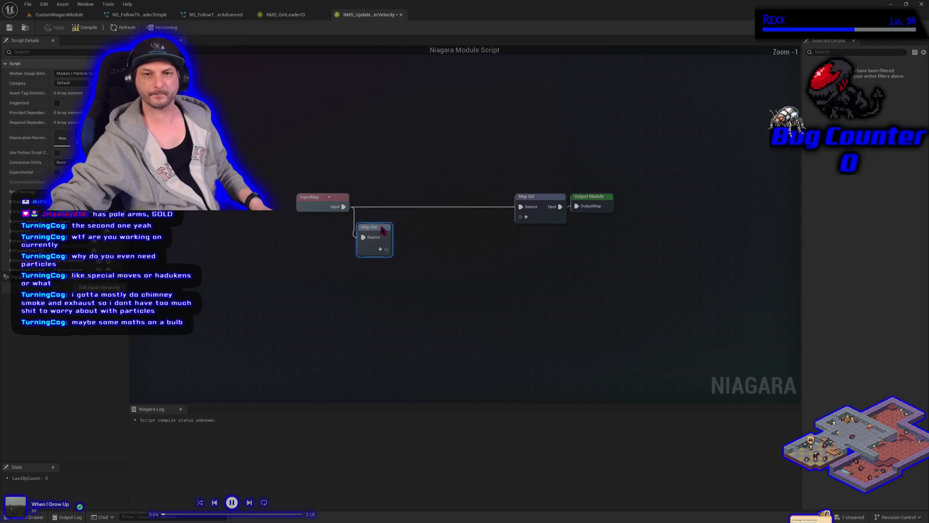
pyautogui.scroll(1, 550, 189)
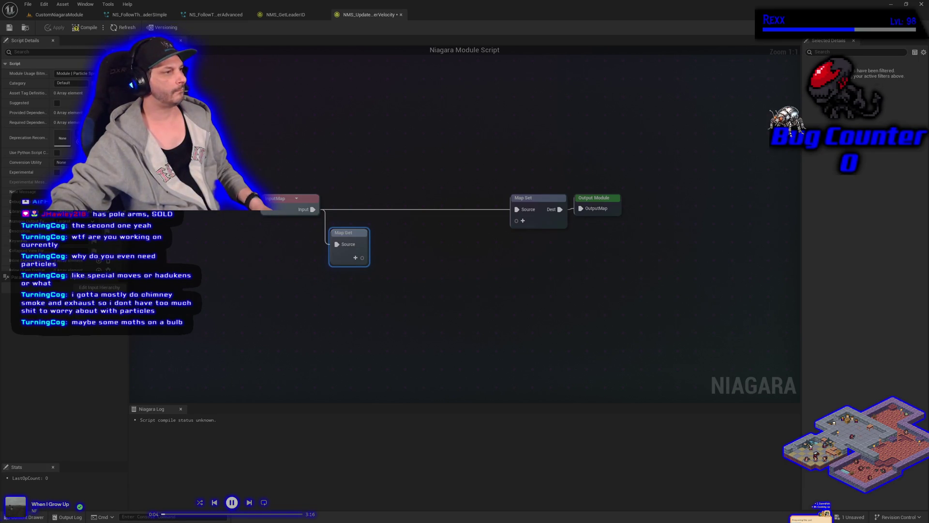
pyautogui.click(63, 83)
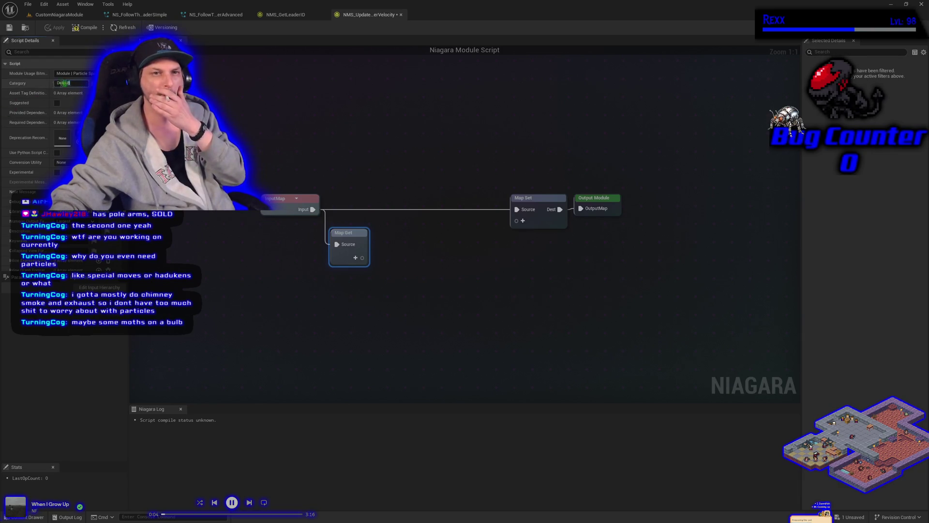
pyautogui.write('Custom')
pyautogui.press('Return')
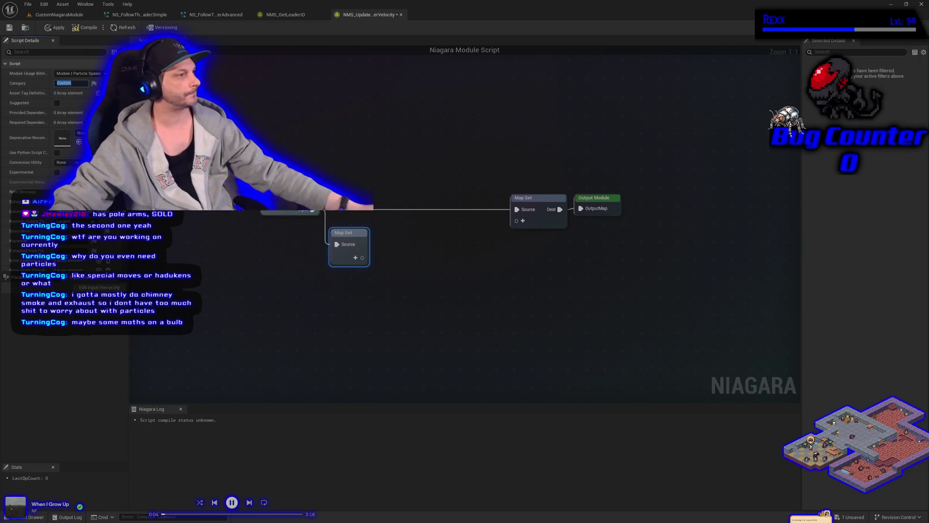
pyautogui.press('Escape')
# Step: Compile, save and apply the NMS_UpdateFollowerVelocity module script
pyautogui.click(84, 27)
pyautogui.click(9, 28)
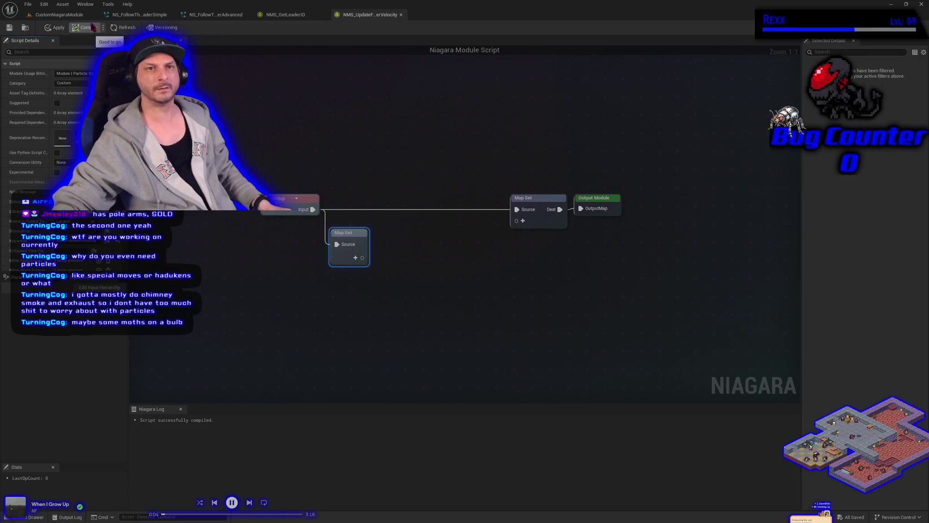
pyautogui.click(9, 28)
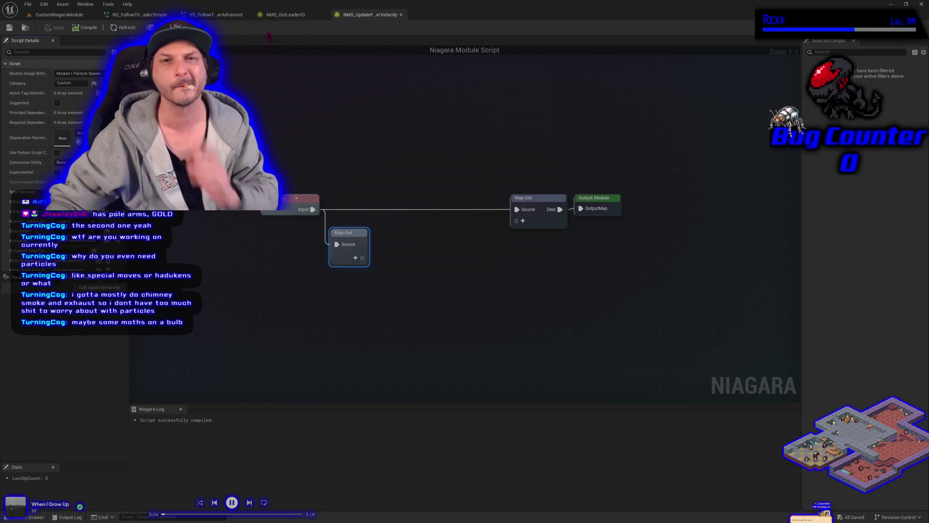
# Step: Add a Particle Attribute Reader input named LeadingEmitter to the Map Get node
pyautogui.click(283, 15)
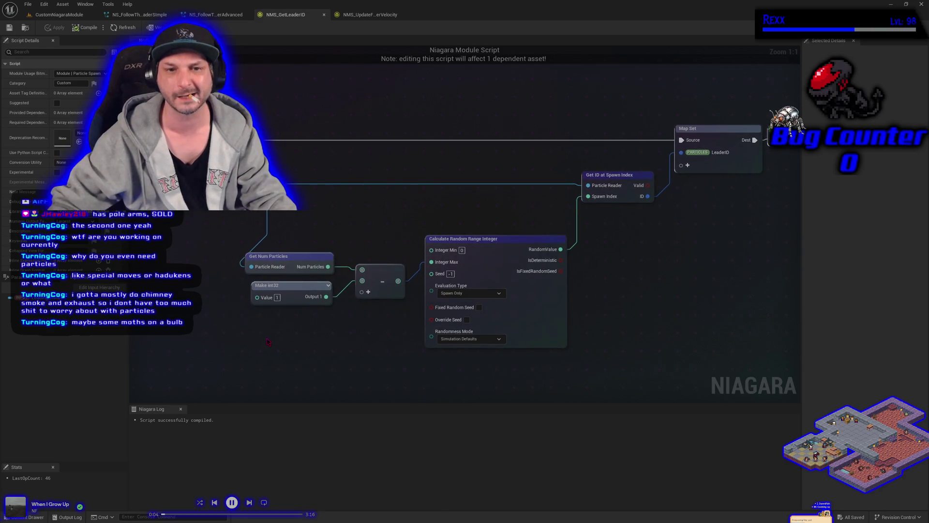
pyautogui.click(383, 13)
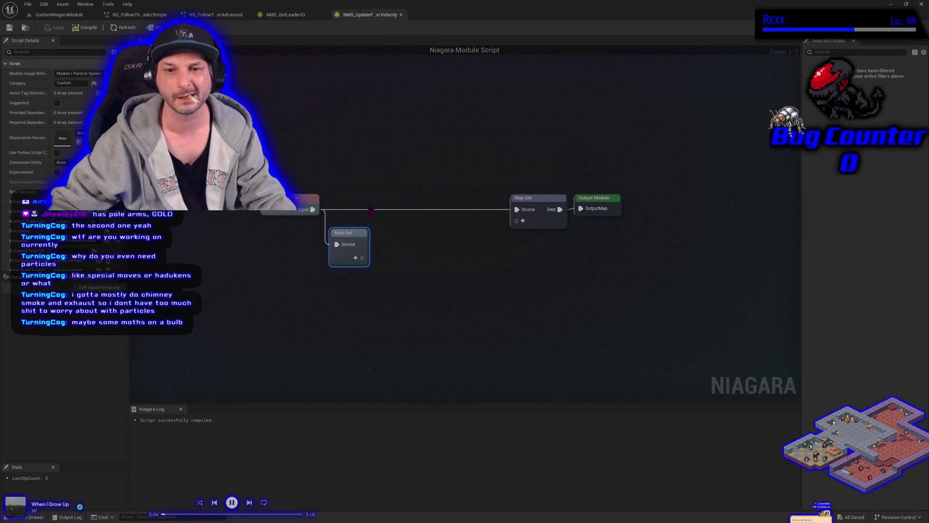
pyautogui.click(357, 261)
pyautogui.write('att')
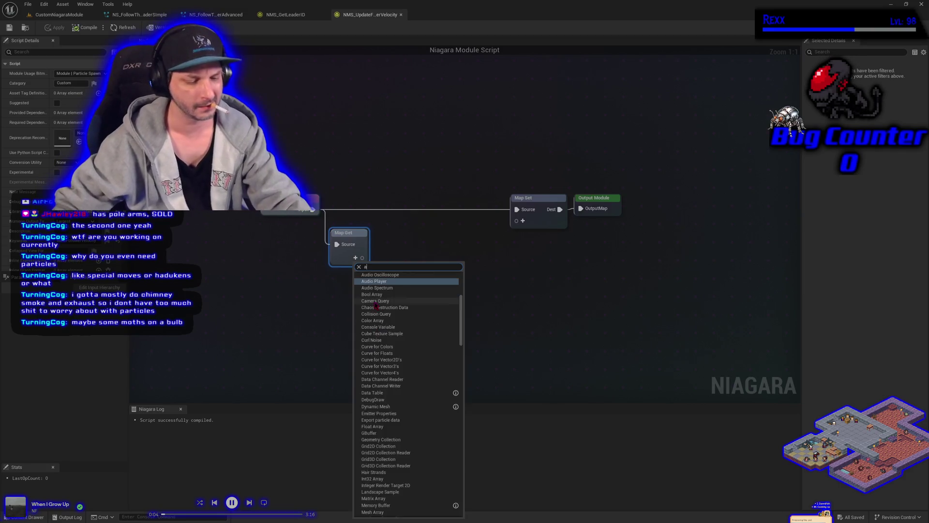
pyautogui.click(435, 287)
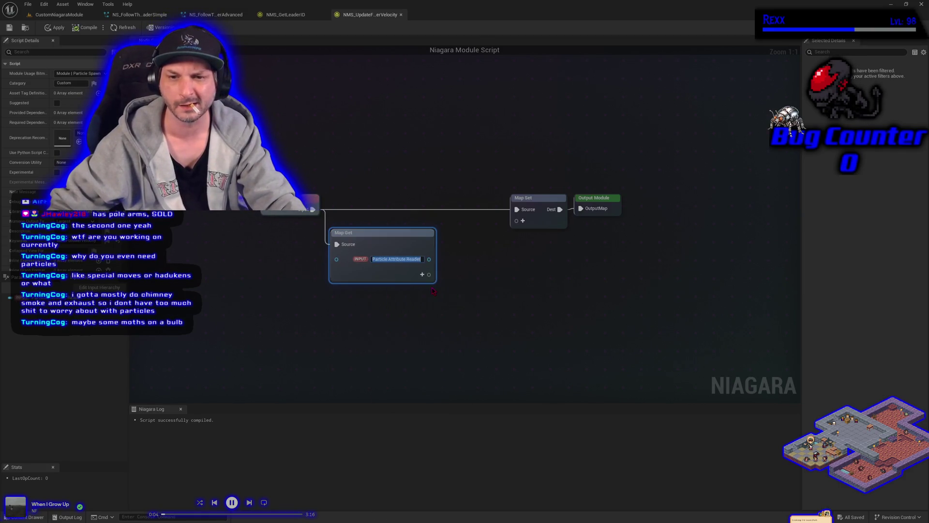
pyautogui.write('Le')
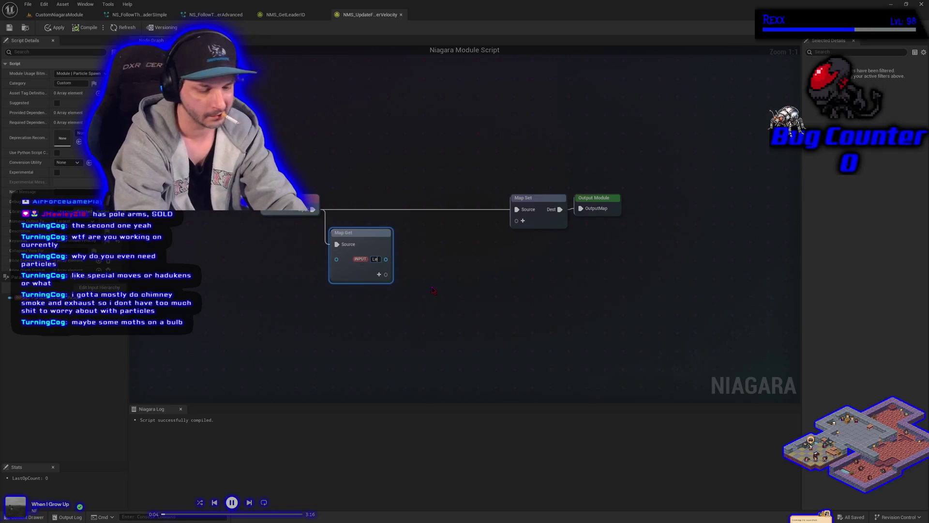
pyautogui.write('adingEmitter')
pyautogui.press('Return')
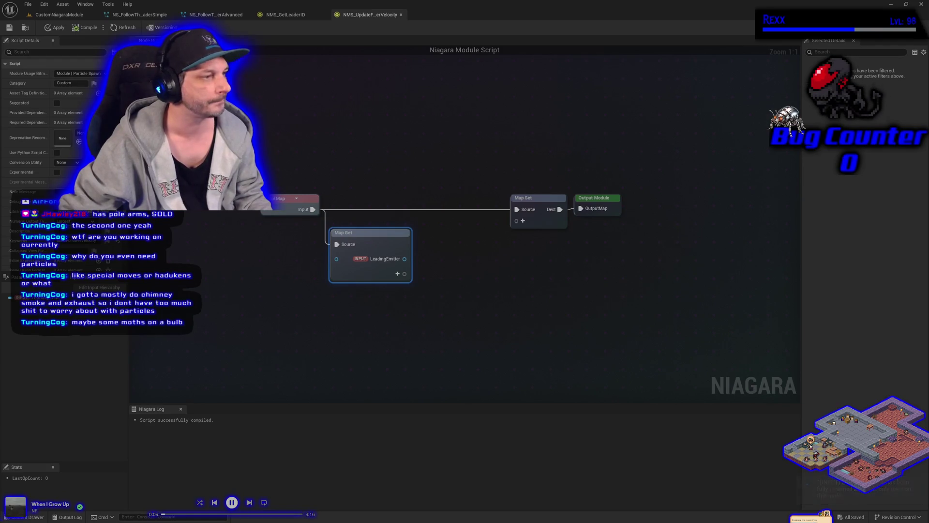
# Step: Wire LeadingEmitter into a new Get Position by ID node
pyautogui.moveTo(405, 258); pyautogui.dragTo(432, 265)
pyautogui.write('get posd')
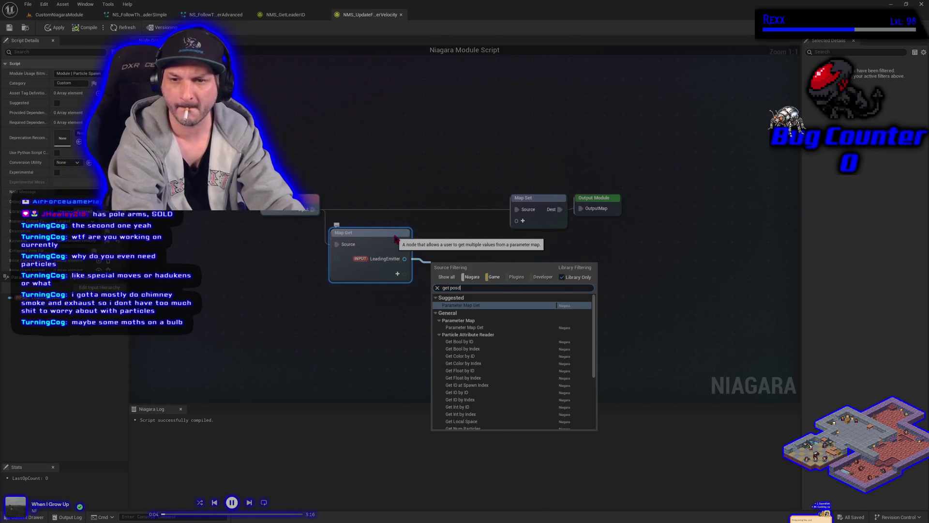
pyautogui.press('BackSpace')
pyautogui.press('Return')
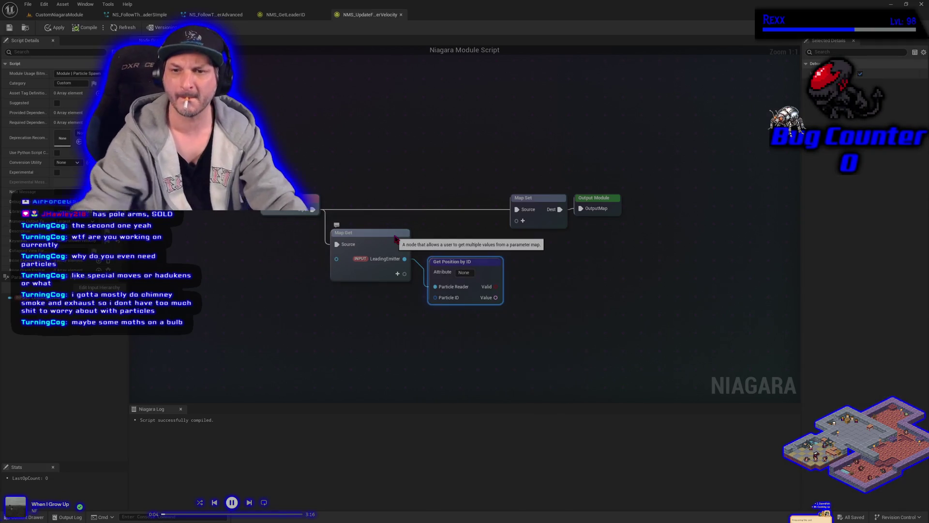
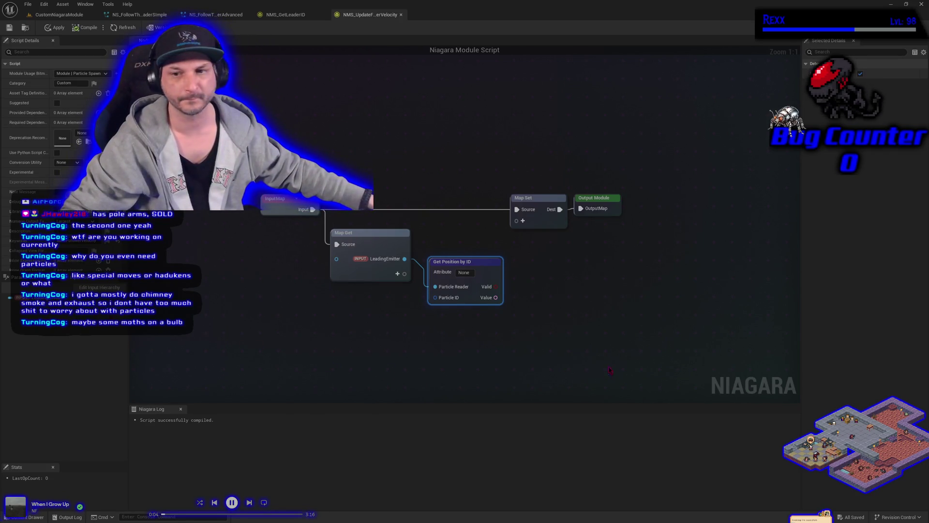
# Step: Change Get Position by ID's attribute from None to Position, then move Map Set and Output Module right
pyautogui.click(466, 273)
pyautogui.press('BackSpace')
pyautogui.write('Positi')
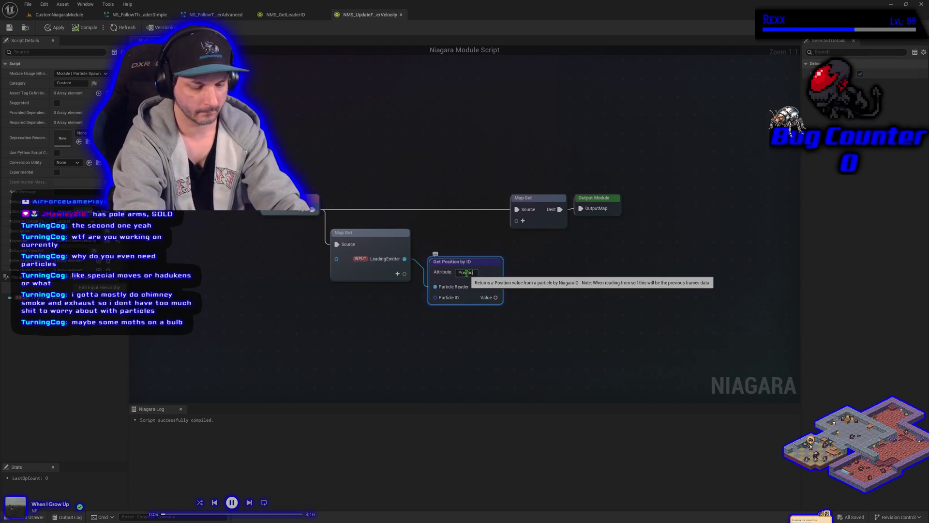
pyautogui.press('Return')
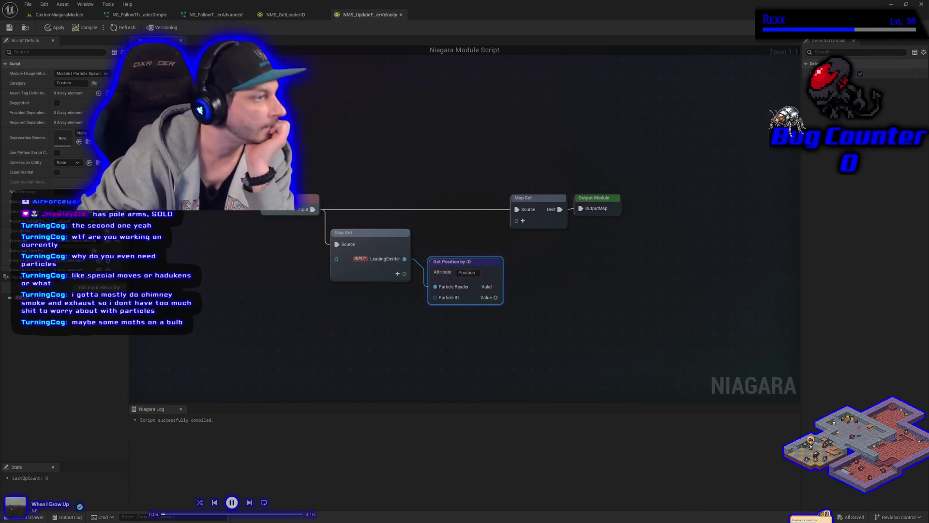
pyautogui.moveTo(610, 280)
pyautogui.mouseDown()
pyautogui.moveTo(538, 213)
pyautogui.moveTo(721, 205)
pyautogui.mouseUp()
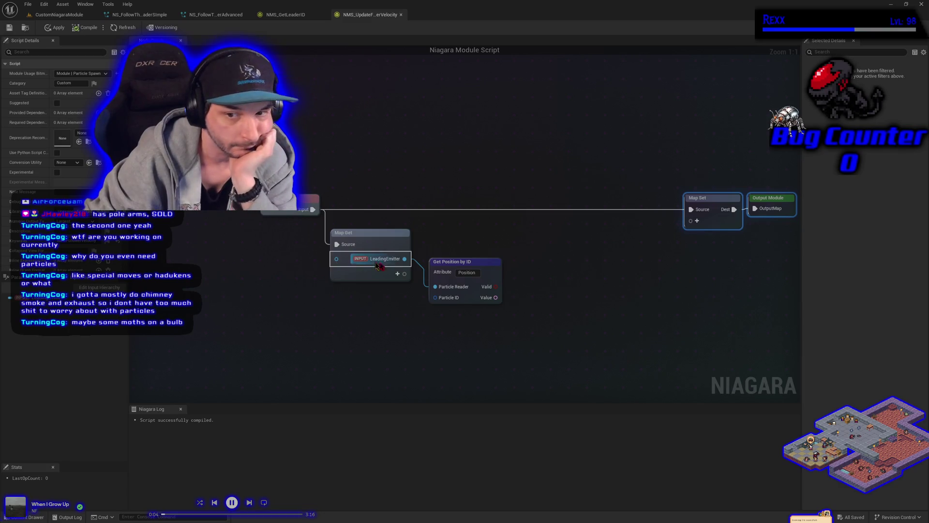
# Step: Add a Niagara ID input pin named LeaderID to the Map Get node
pyautogui.moveTo(456, 266); pyautogui.dragTo(480, 271)
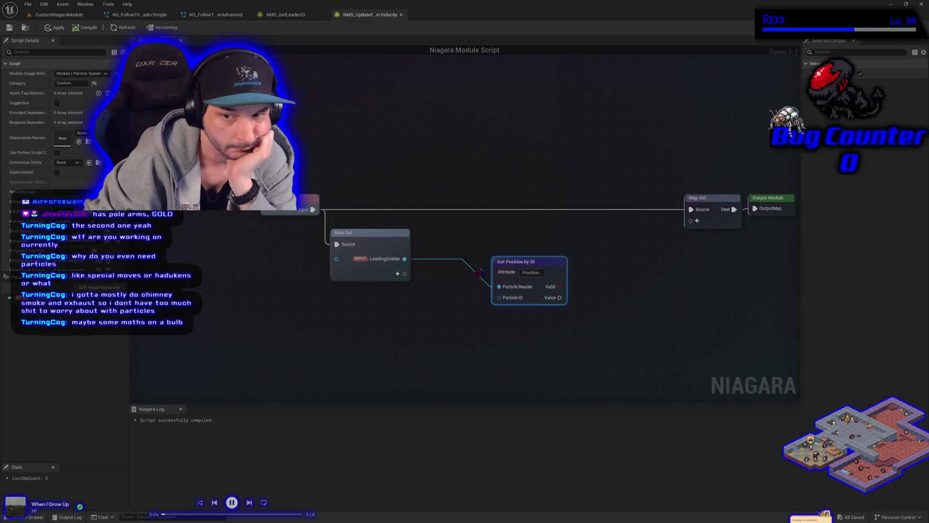
pyautogui.click(397, 273)
pyautogui.write('id')
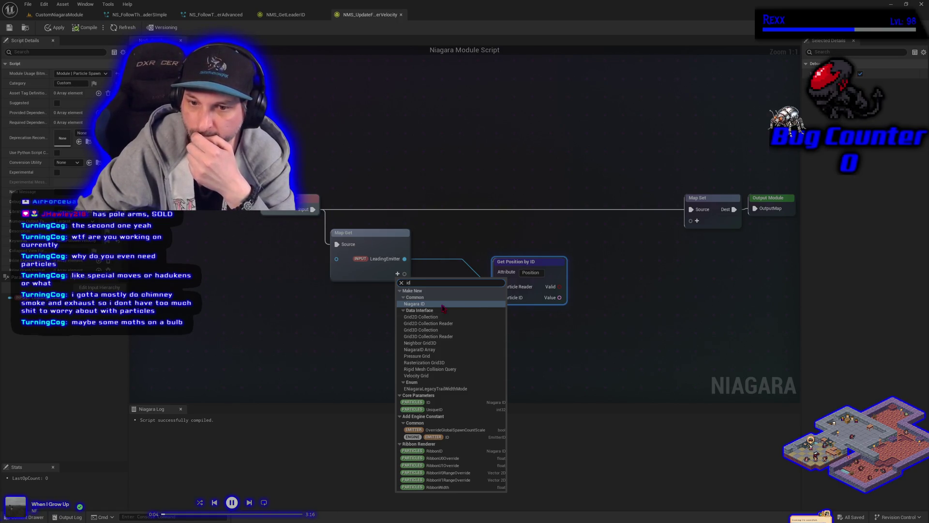
pyautogui.click(442, 305)
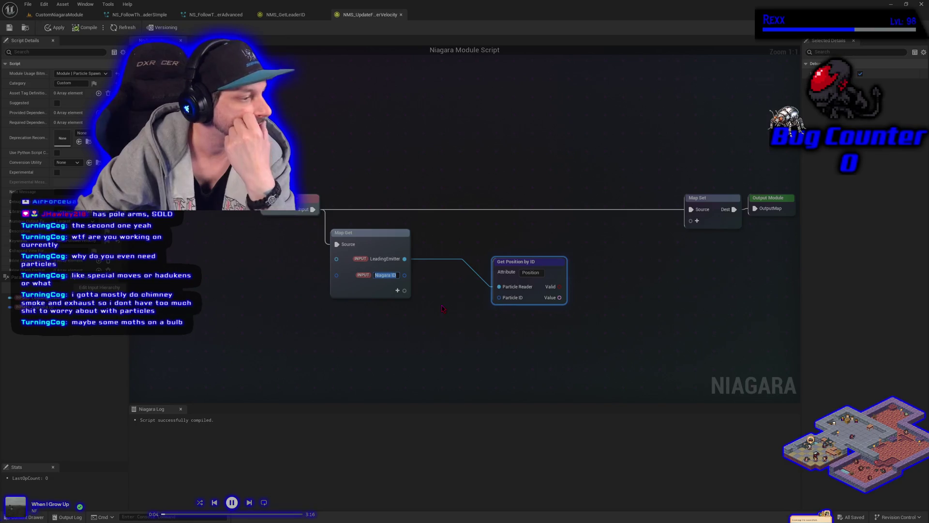
pyautogui.write('LeaderID')
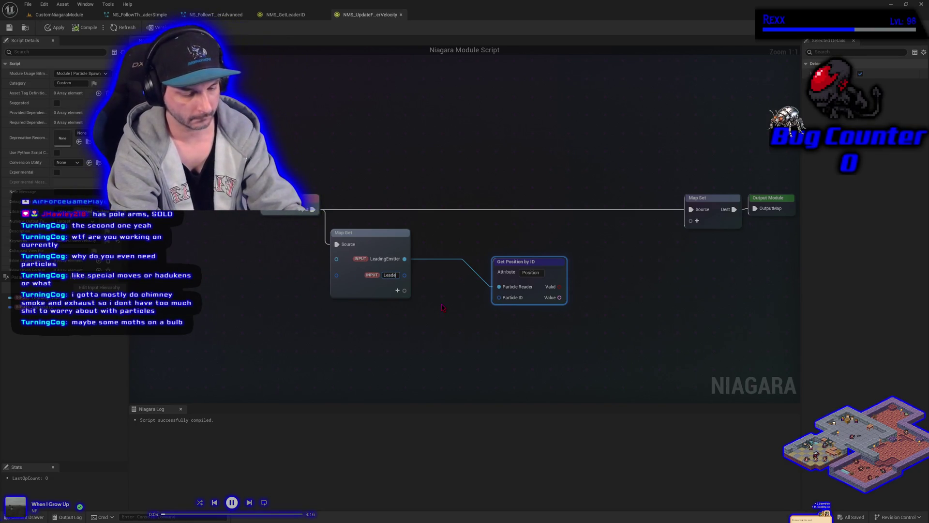
pyautogui.press('Return')
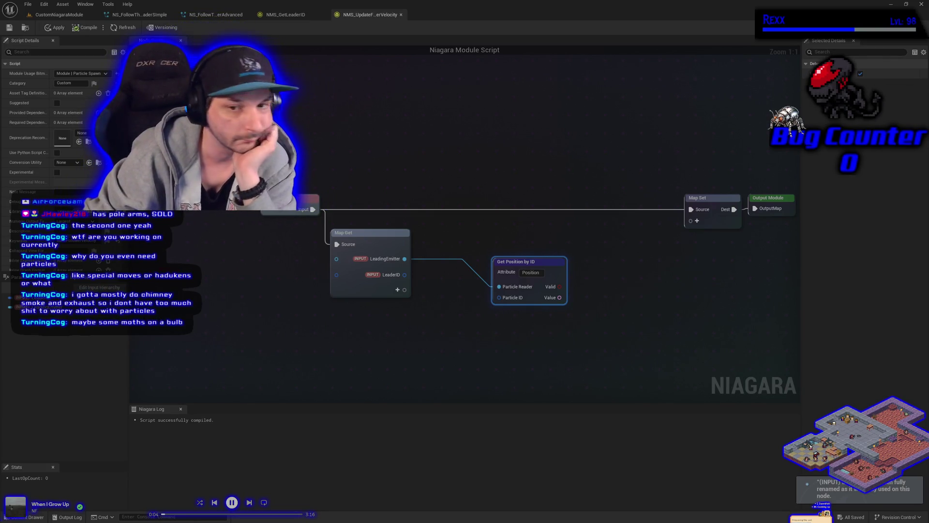
# Step: Rename the pin to InLeaderID and wire it into Get Position by ID's Particle ID
pyautogui.rightClick(391, 275)
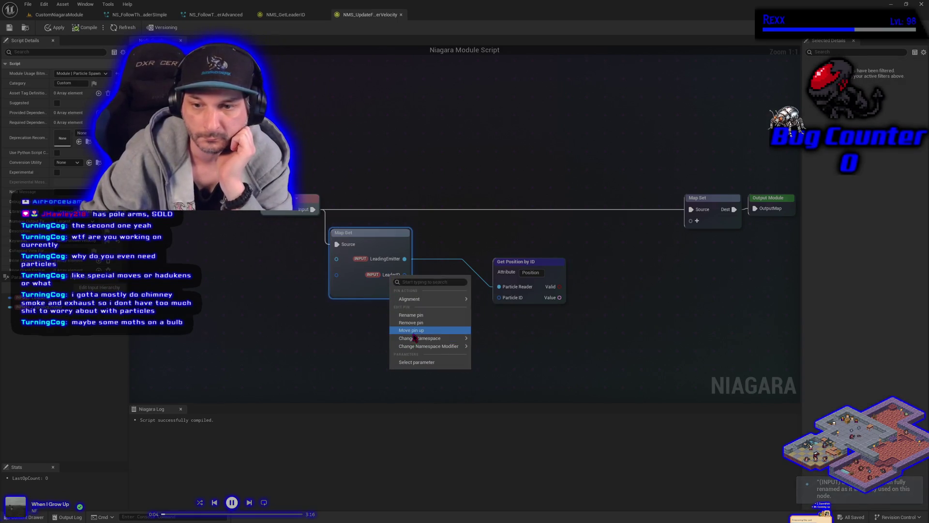
pyautogui.click(411, 315)
pyautogui.press('Return')
pyautogui.write('In')
pyautogui.press('Return')
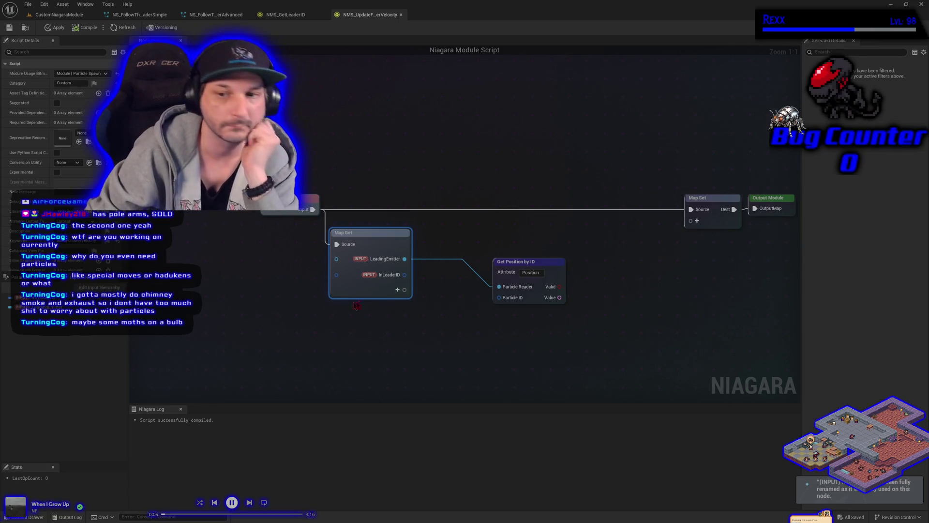
pyautogui.moveTo(405, 275)
pyautogui.mouseDown()
pyautogui.moveTo(435, 290)
pyautogui.moveTo(499, 297)
pyautogui.mouseUp()
# Step: Move the Get Position by ID node up and left, right beside Map Get
pyautogui.moveTo(511, 262); pyautogui.dragTo(440, 239)
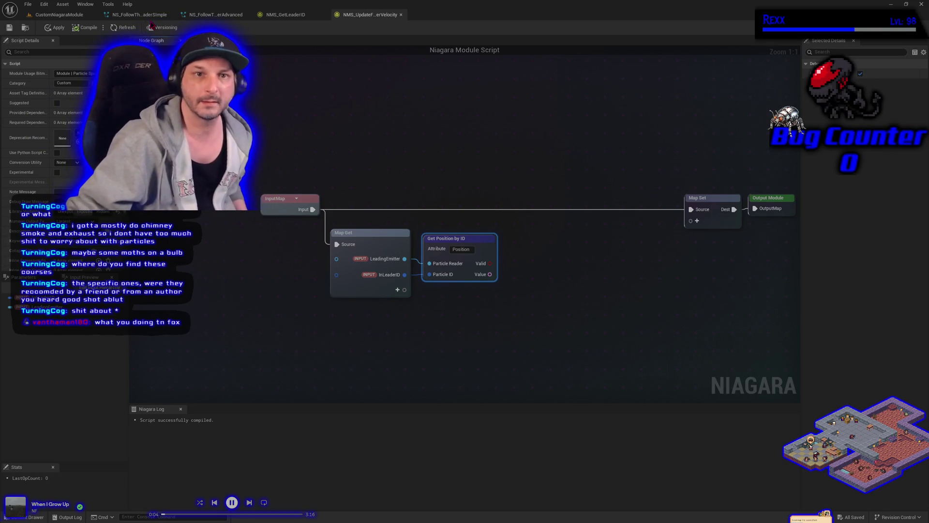
pyautogui.click(33, 16)
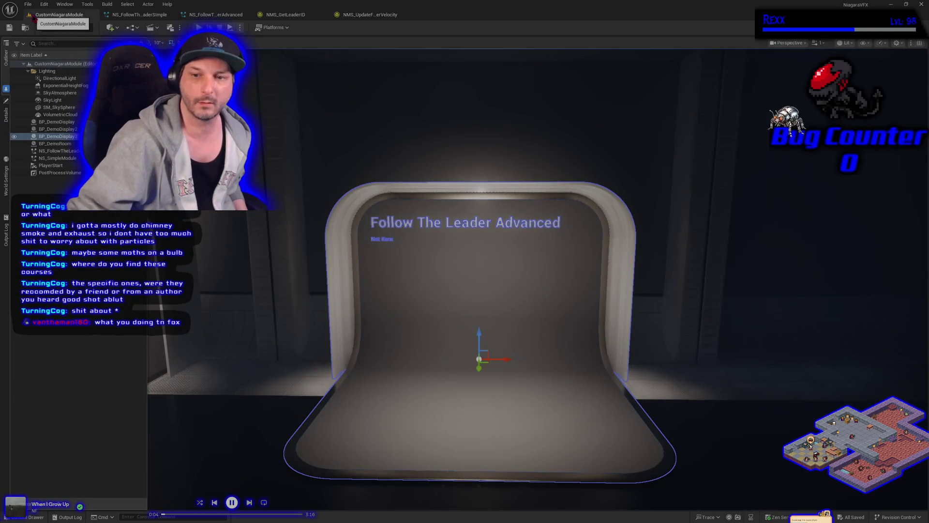
pyautogui.click(359, 15)
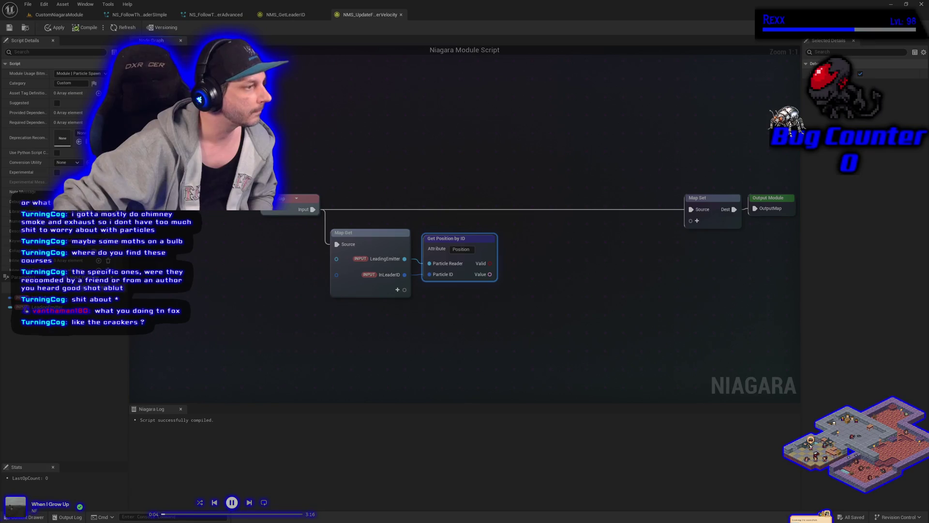
# Step: Add a Vector input named TargetPositionOffset to Map Get and shift Get Position by ID right
pyautogui.click(396, 290)
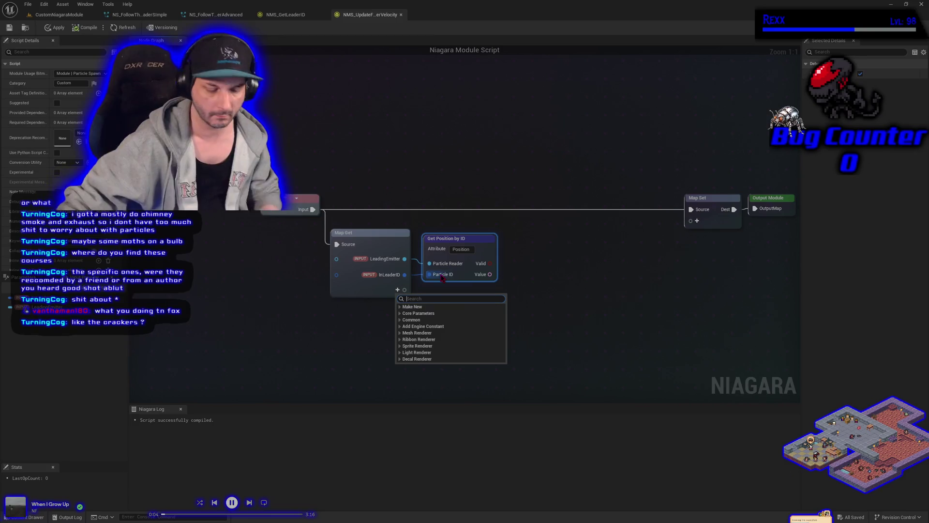
pyautogui.write('vector')
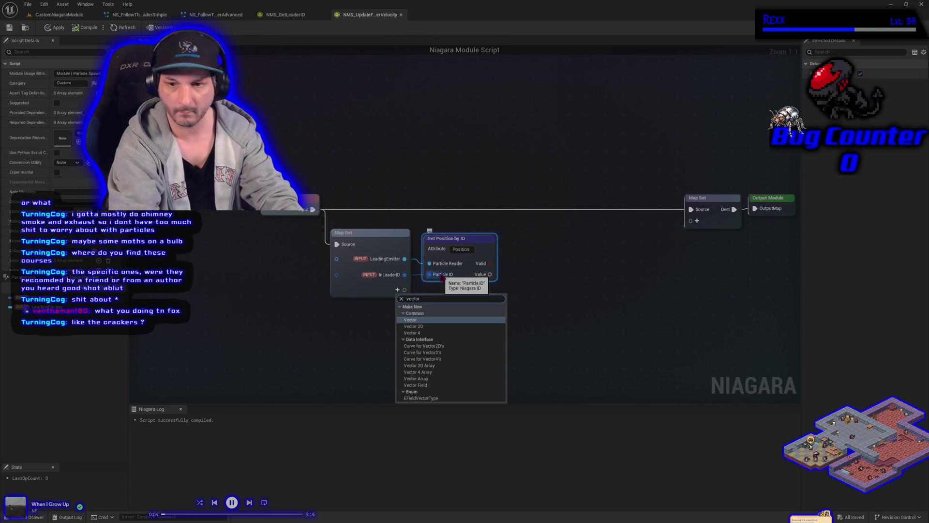
pyautogui.click(428, 322)
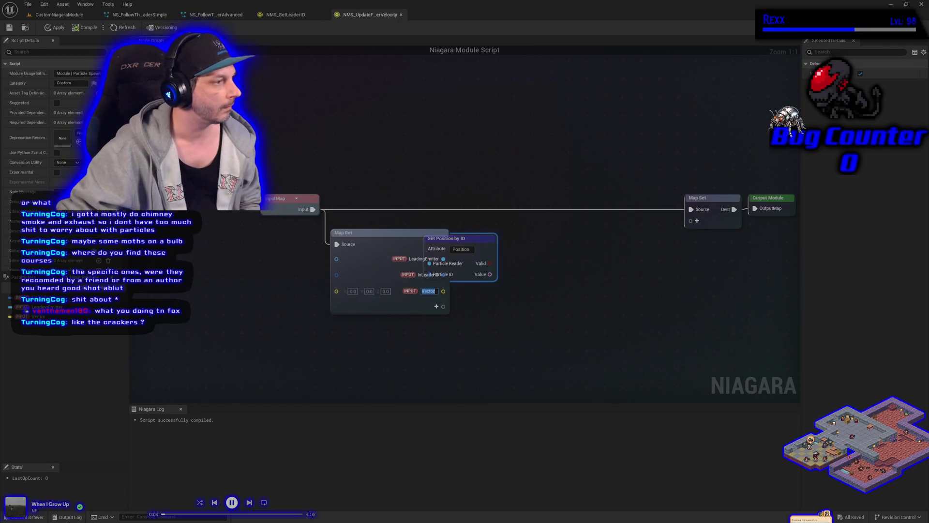
pyautogui.press('Return')
pyautogui.doubleClick(428, 291)
pyautogui.write('TargetPo')
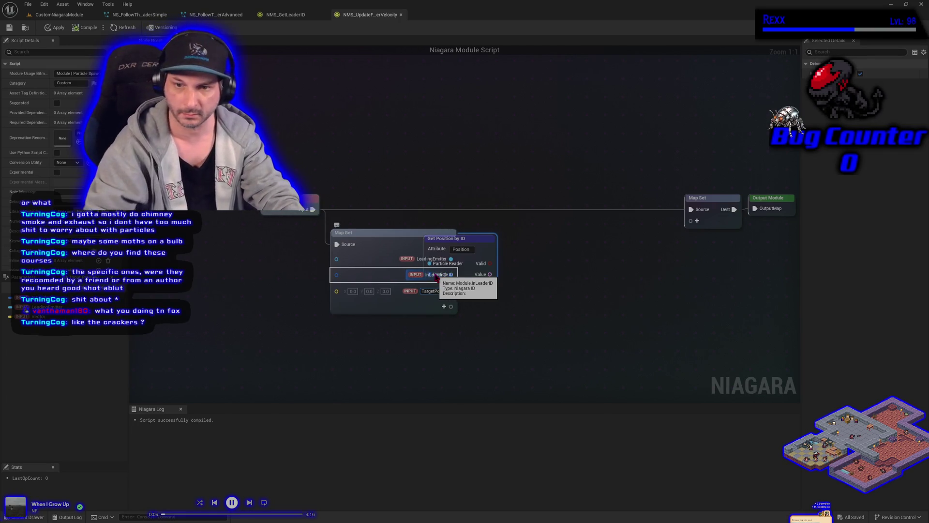
pyautogui.write('siitionOffset')
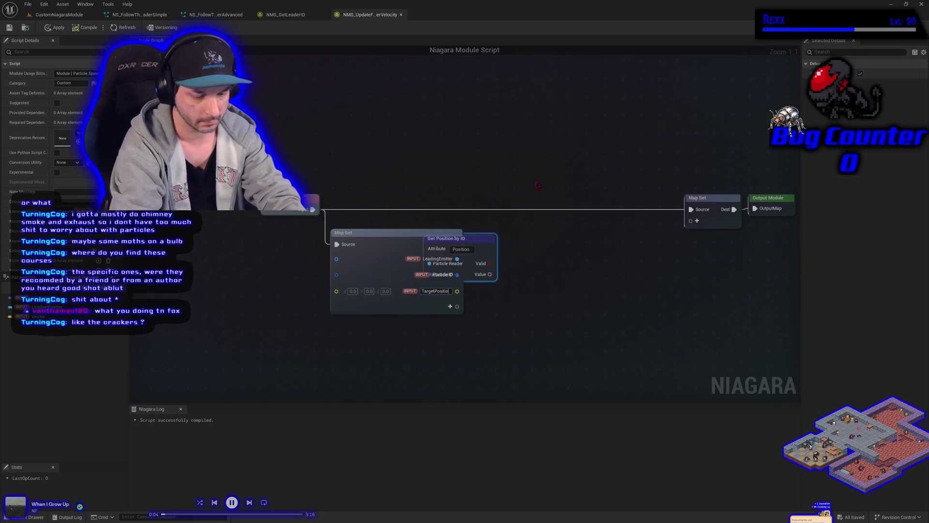
pyautogui.press('Return')
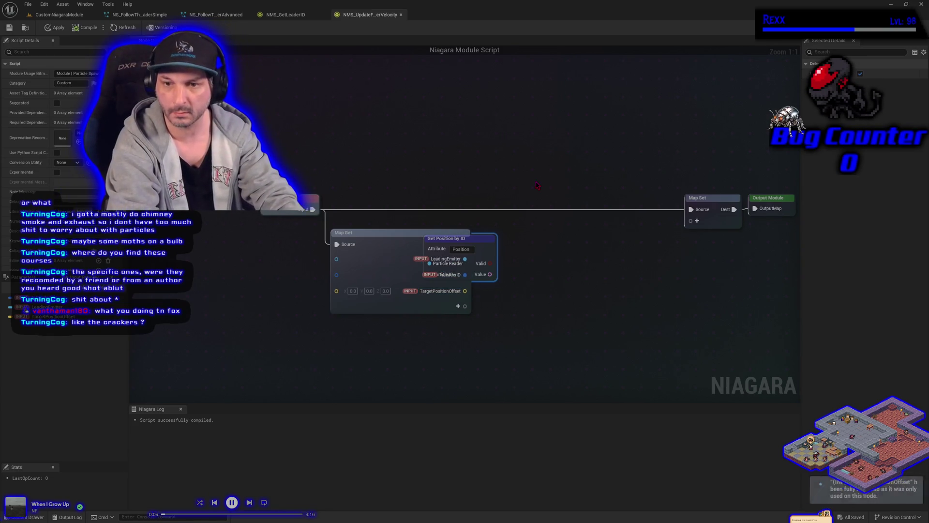
pyautogui.moveTo(490, 239); pyautogui.dragTo(582, 239)
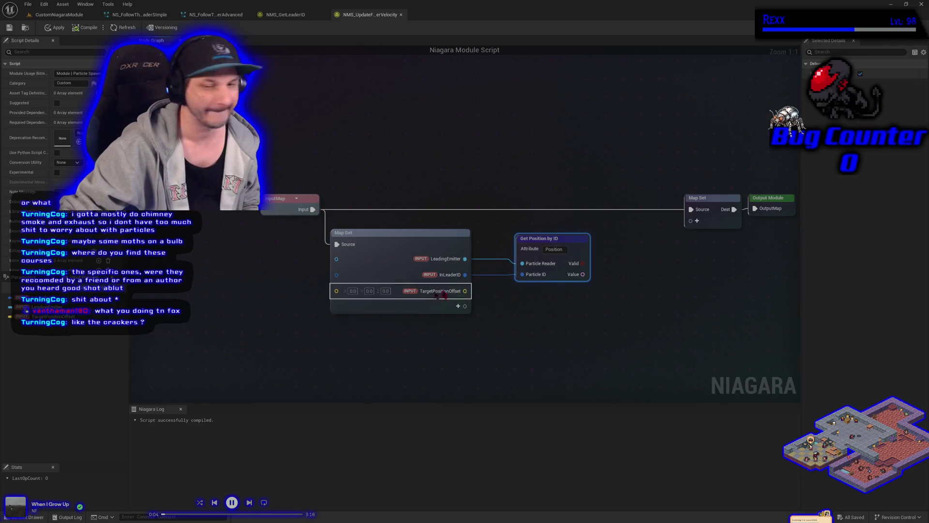
# Step: Add Get Position by ID's Value to TargetPositionOffset in a new Add node, commented 'Target Location'
pyautogui.moveTo(583, 275); pyautogui.dragTo(600, 282)
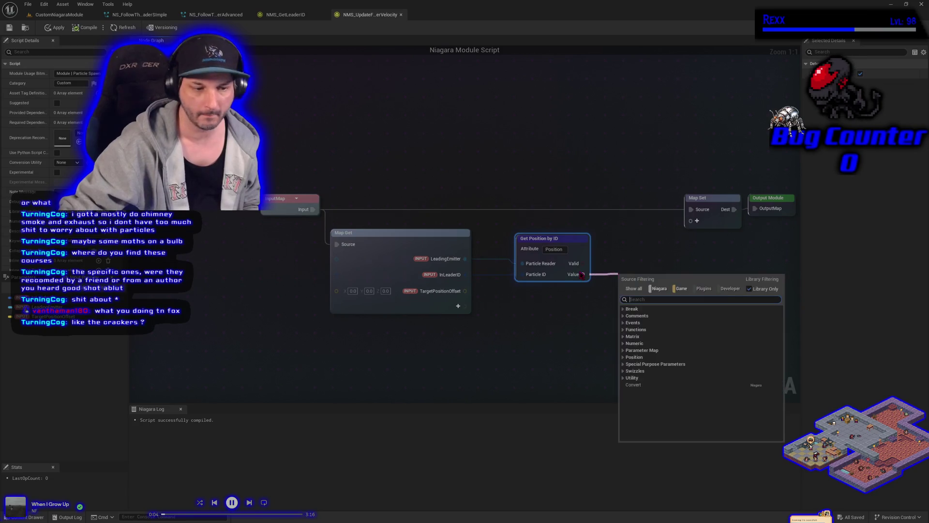
pyautogui.write('add')
pyautogui.press('Return')
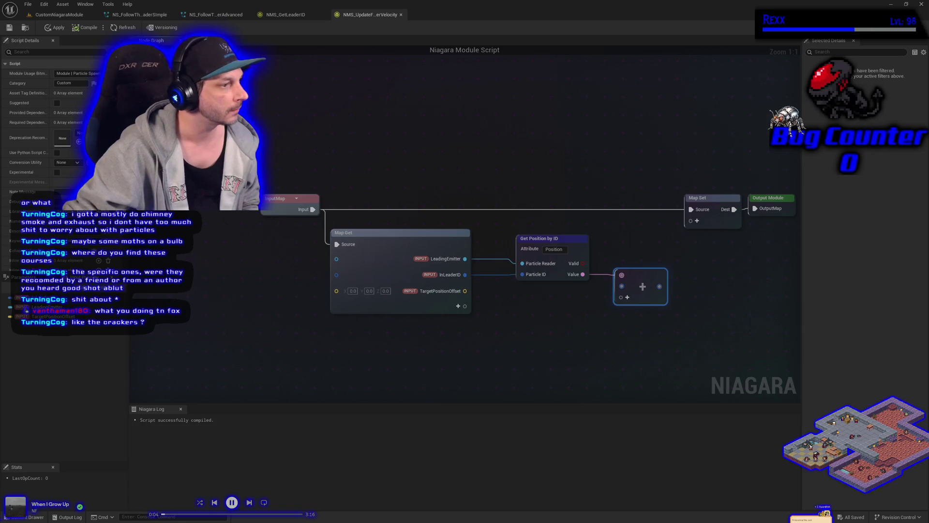
pyautogui.moveTo(464, 291)
pyautogui.mouseDown()
pyautogui.moveTo(594, 300)
pyautogui.moveTo(622, 286)
pyautogui.mouseUp()
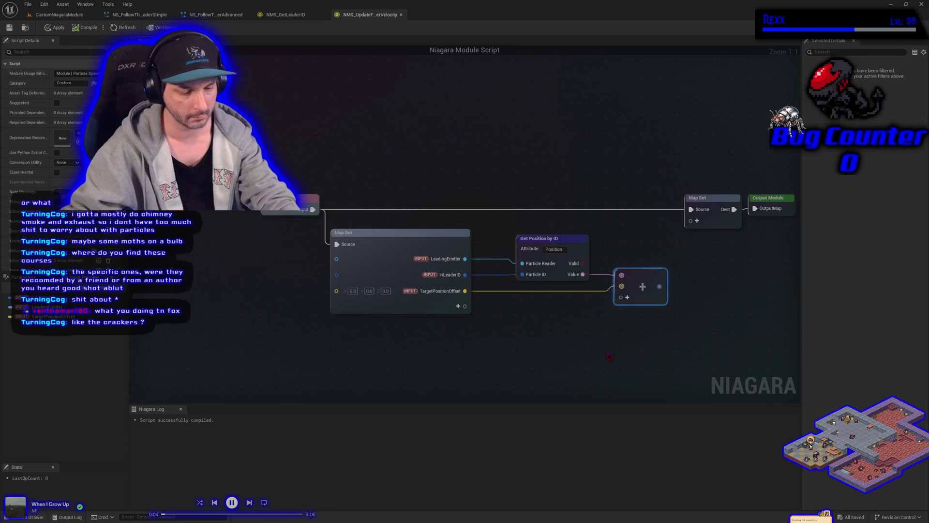
pyautogui.write('cTarget')
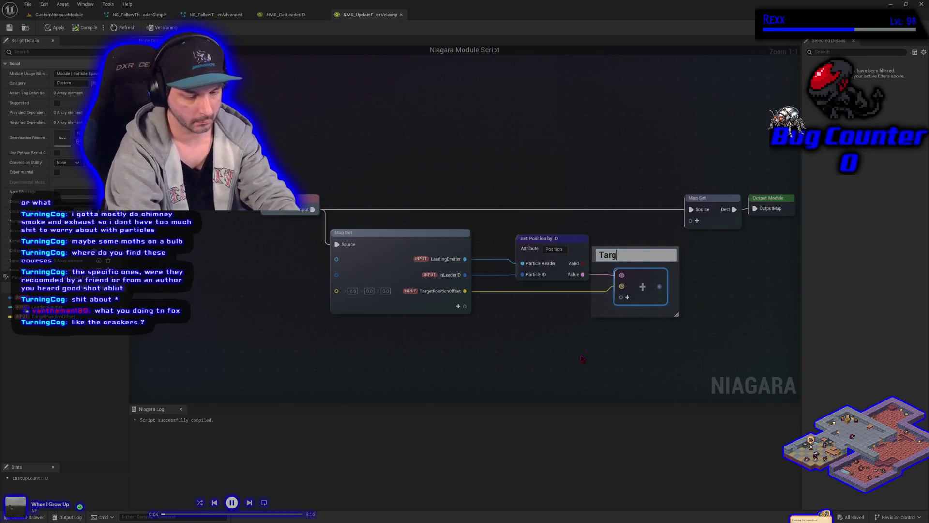
pyautogui.write(' Location')
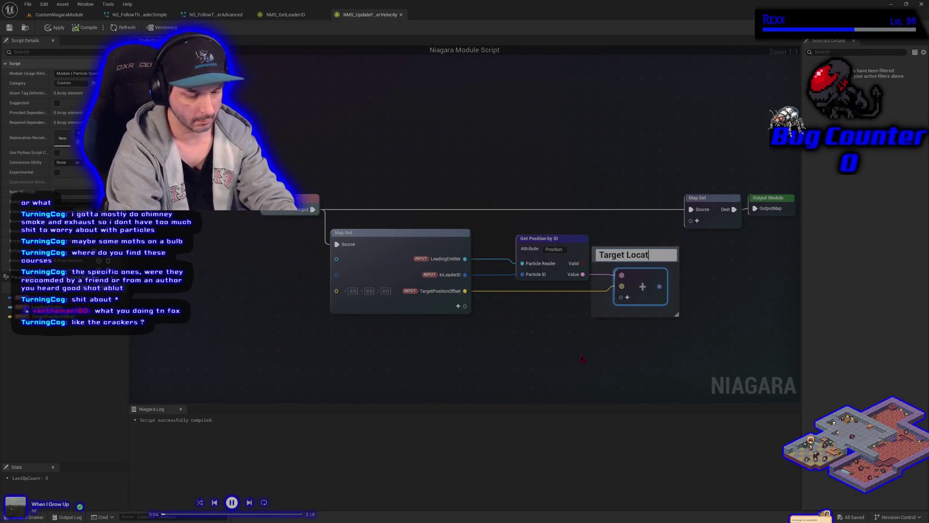
# Step: Confirm the 'Target Location' comment and move Map Set and Output Module further right
pyautogui.press('Return')
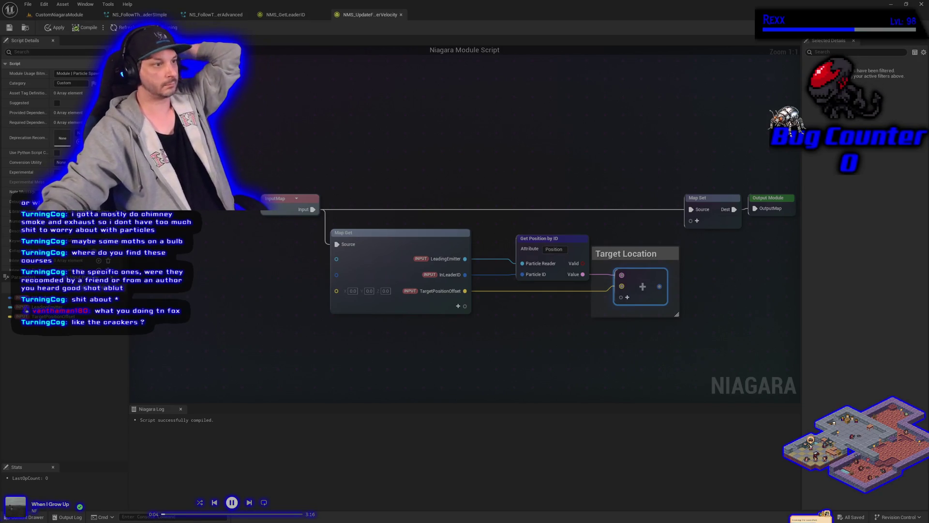
pyautogui.moveTo(446, 357)
pyautogui.mouseDown()
pyautogui.moveTo(197, 368)
pyautogui.moveTo(151, 345)
pyautogui.mouseUp()
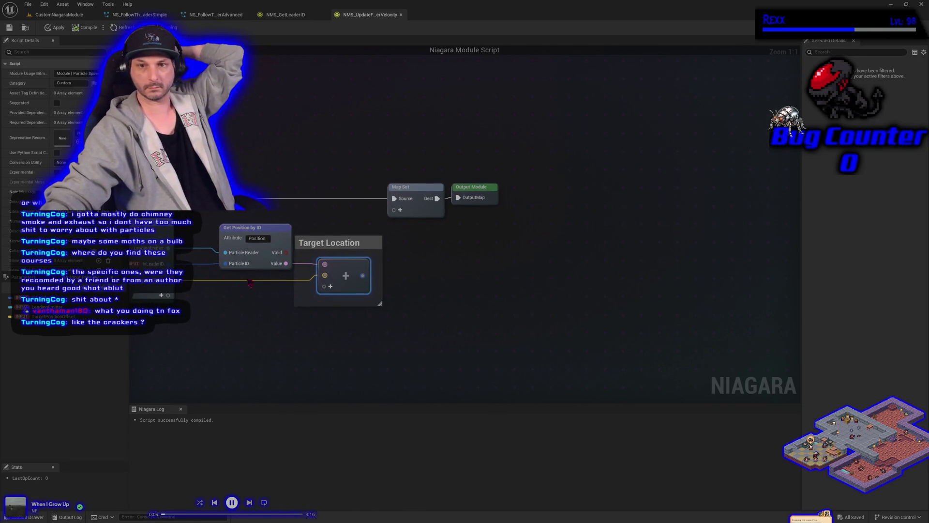
pyautogui.moveTo(410, 149); pyautogui.dragTo(484, 203)
pyautogui.moveTo(411, 187); pyautogui.dragTo(709, 186)
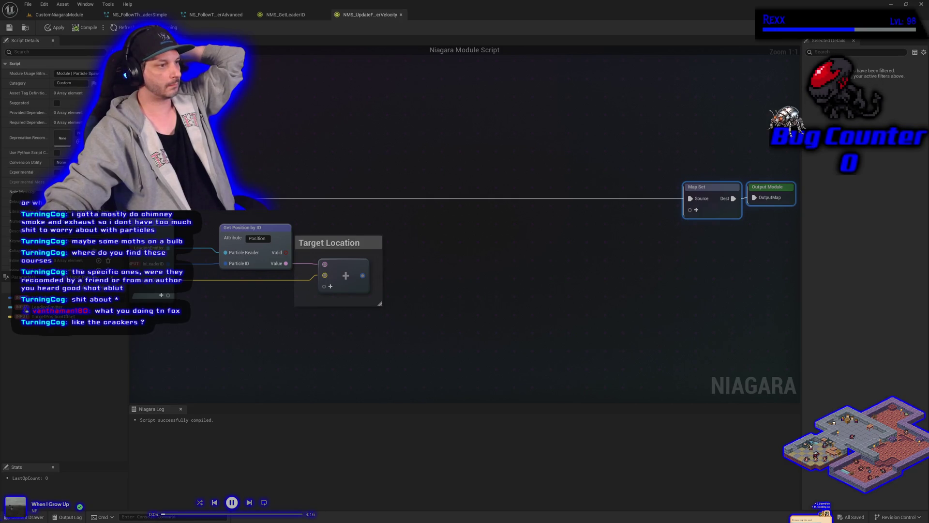
# Step: Add the Particles.Position output to the Map Get node
pyautogui.moveTo(162, 294); pyautogui.dragTo(261, 284)
pyautogui.click(261, 284)
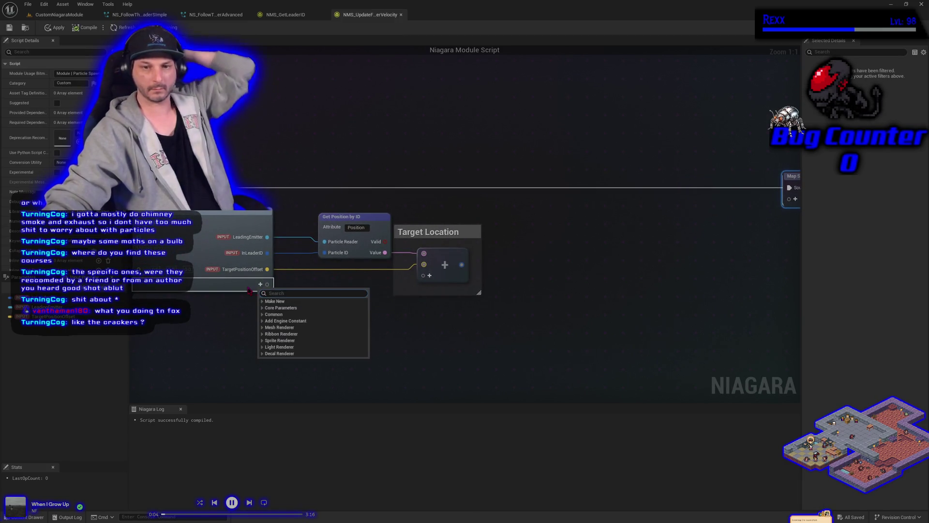
pyautogui.write('part')
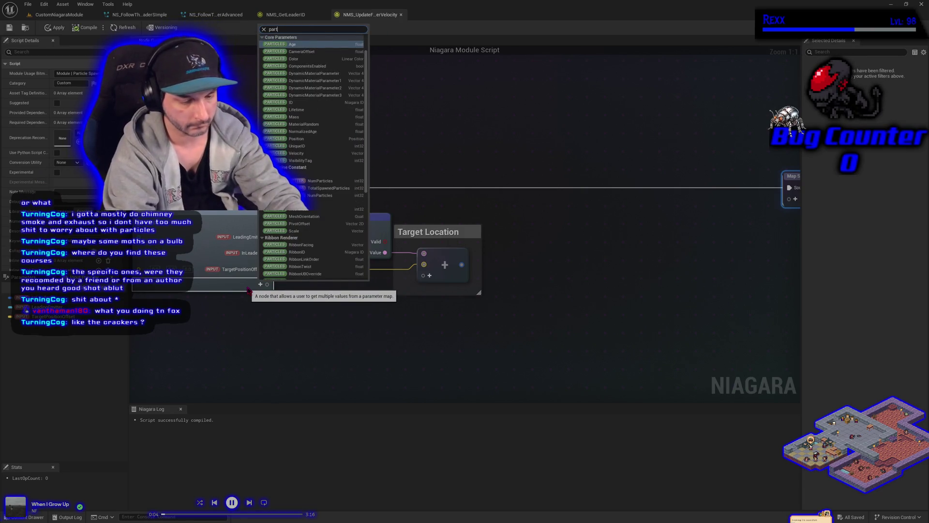
pyautogui.write('icles.')
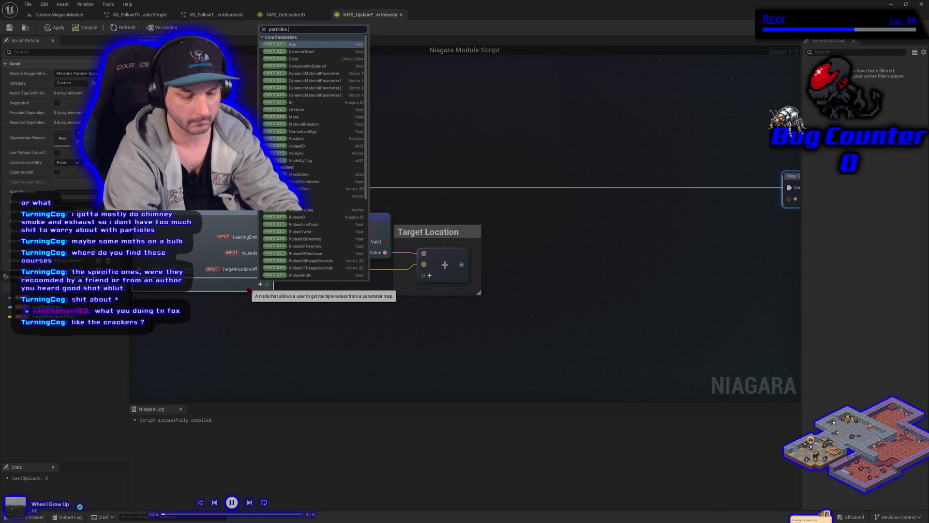
pyautogui.write('pos')
pyautogui.press('Return')
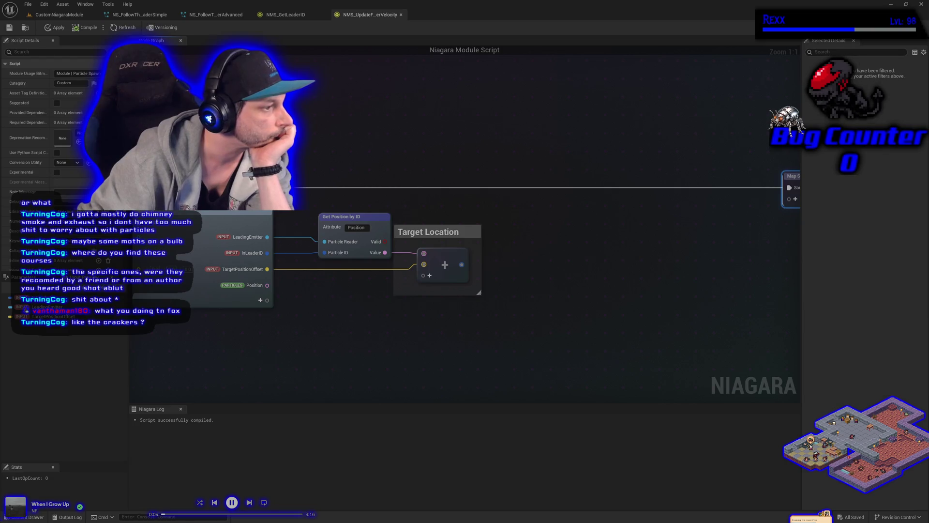
# Step: Create a Subtract node taking the Target Location sum minus particle Position
pyautogui.moveTo(461, 264); pyautogui.dragTo(535, 263)
pyautogui.write('subtract')
pyautogui.press('Return')
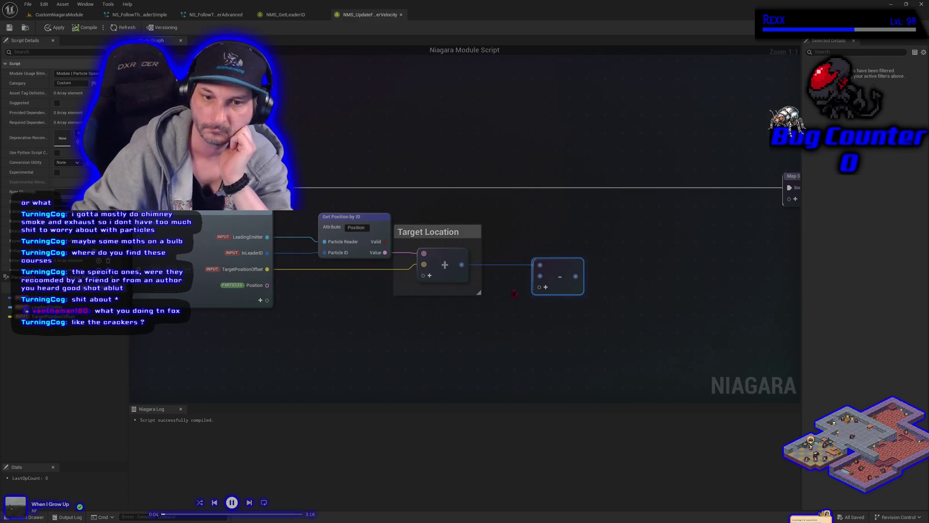
pyautogui.moveTo(267, 285); pyautogui.dragTo(540, 276)
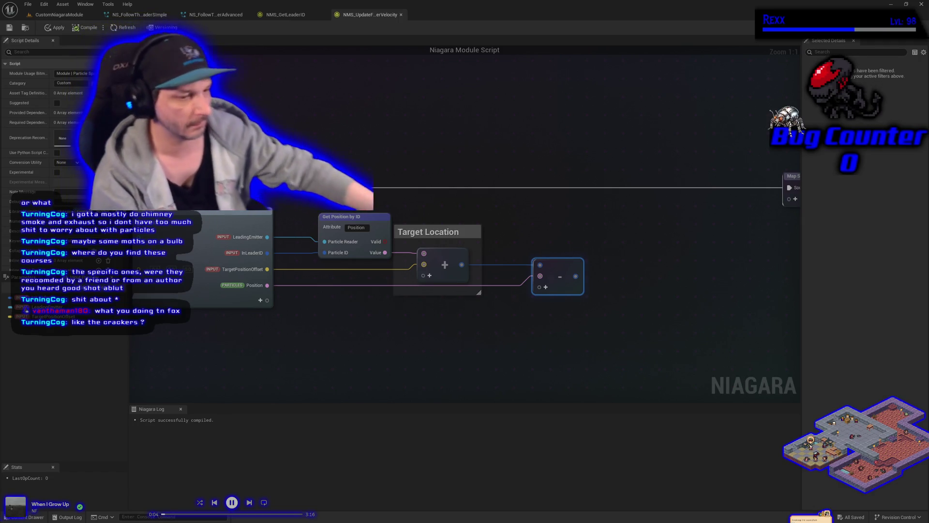
pyautogui.moveTo(239, 351); pyautogui.dragTo(290, 357)
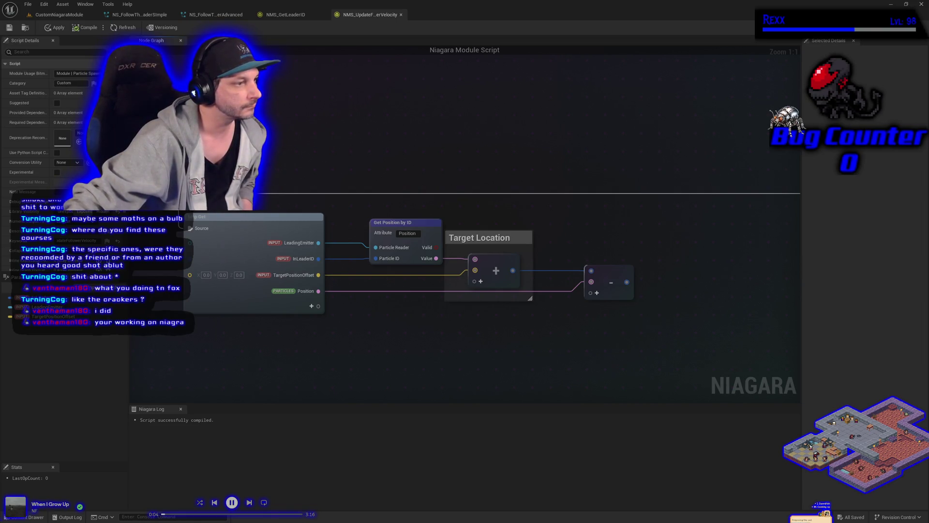
pyautogui.click(611, 267)
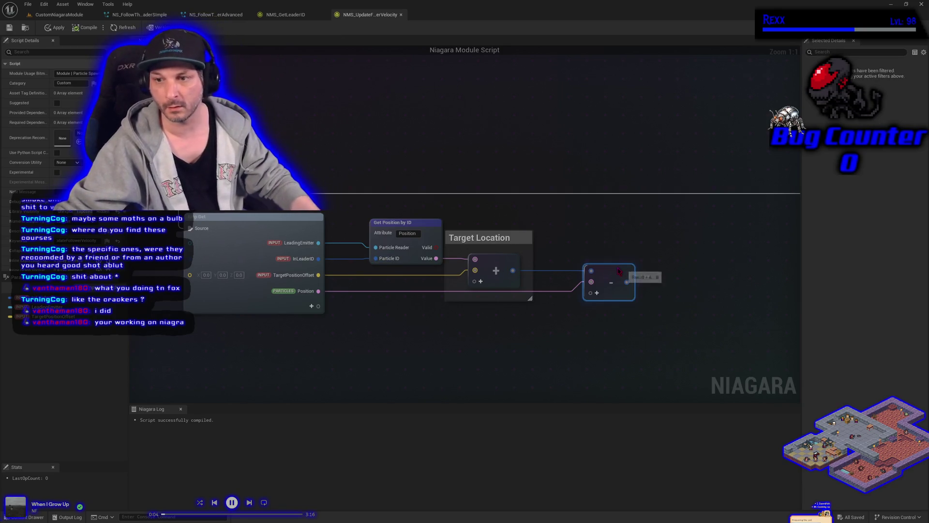
# Step: Comment the Subtract node as 'Get Vector pointing from follower to leader'
pyautogui.write('c')
pyautogui.write('Get')
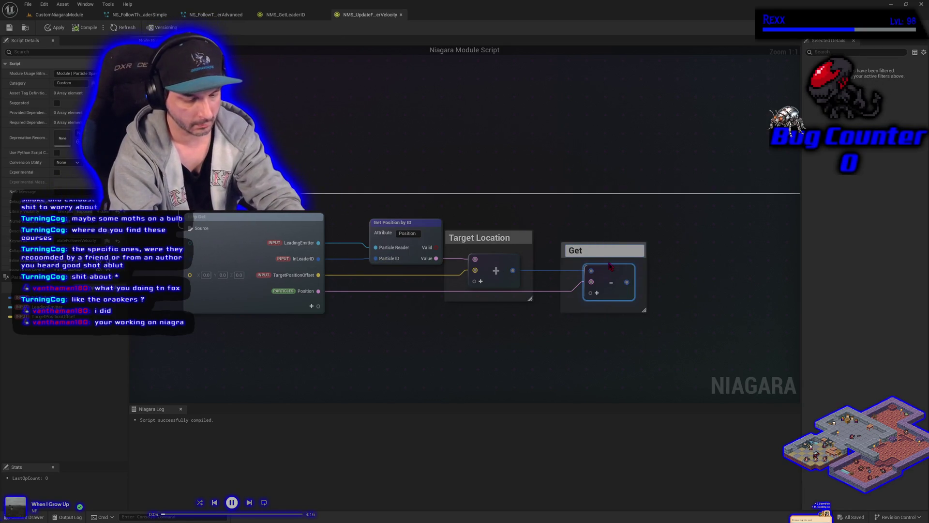
pyautogui.write(' Vector')
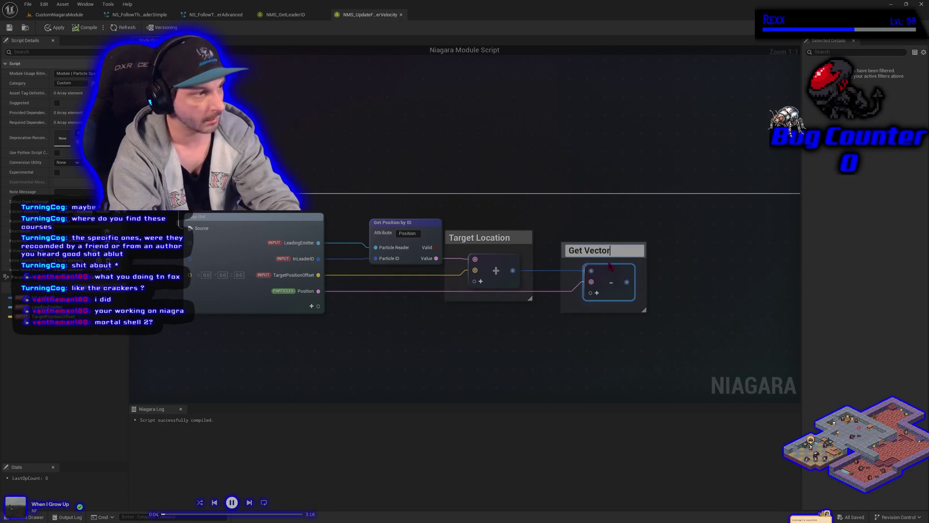
pyautogui.write(' point')
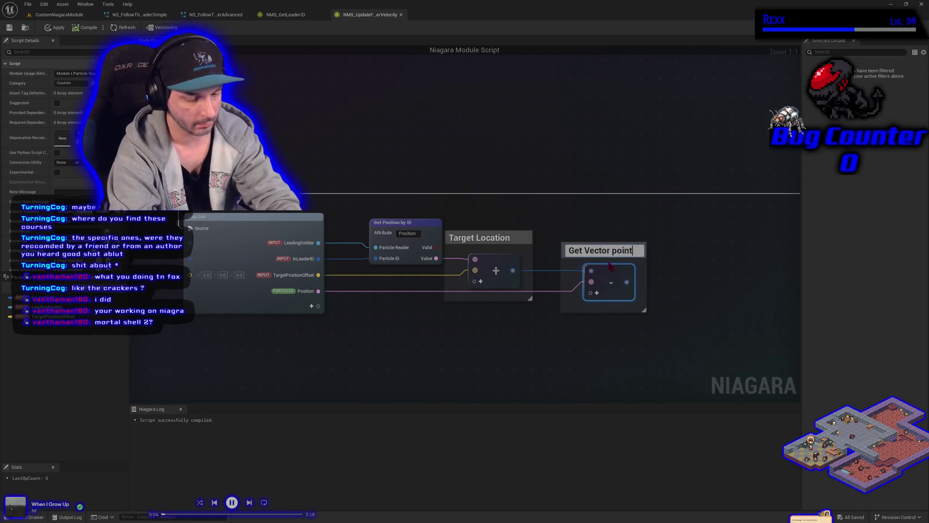
pyautogui.write('ing from follo')
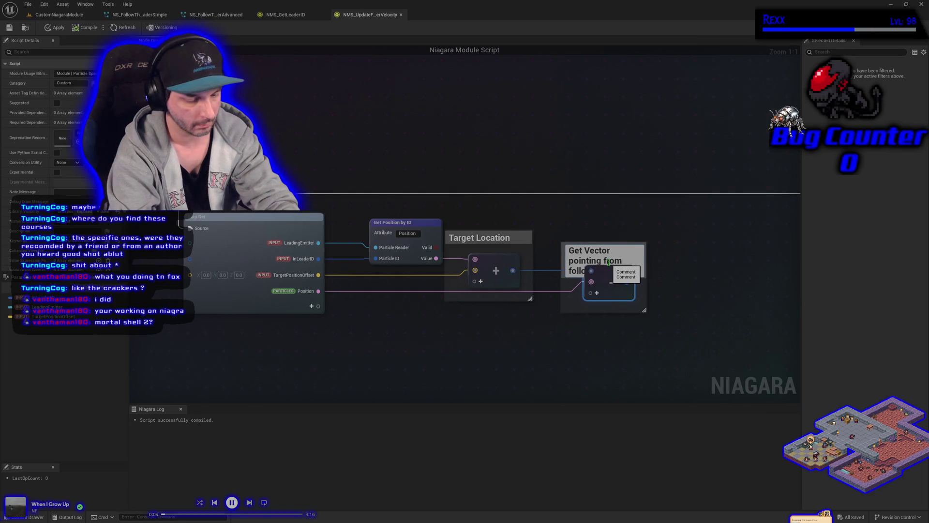
pyautogui.write('wer to leader')
pyautogui.press('Return')
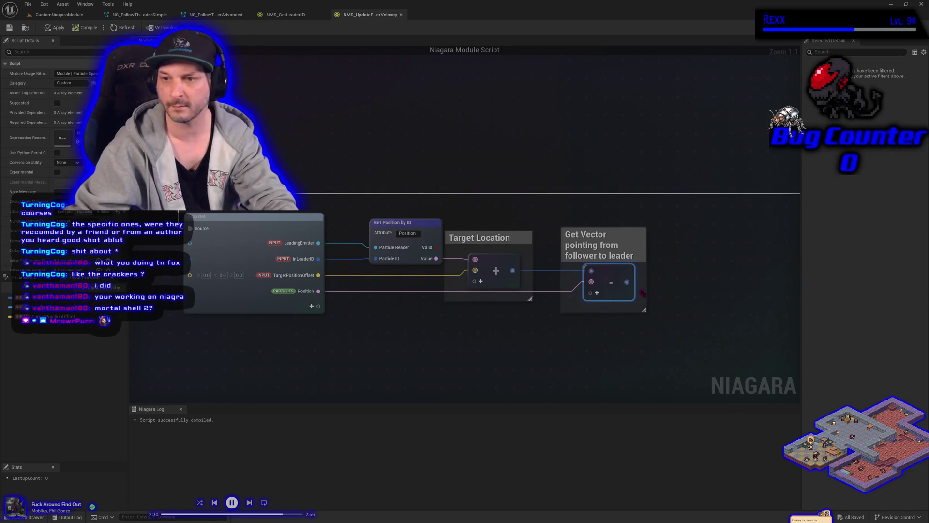
pyautogui.moveTo(627, 282); pyautogui.dragTo(653, 277)
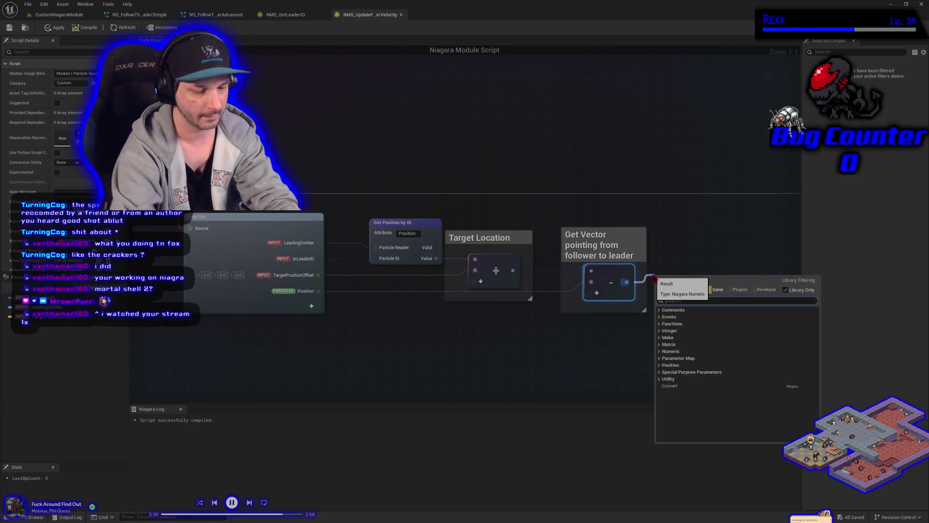
# Step: Add a Direction and Length Safe node fed by the Subtract output
pyautogui.write('dir')
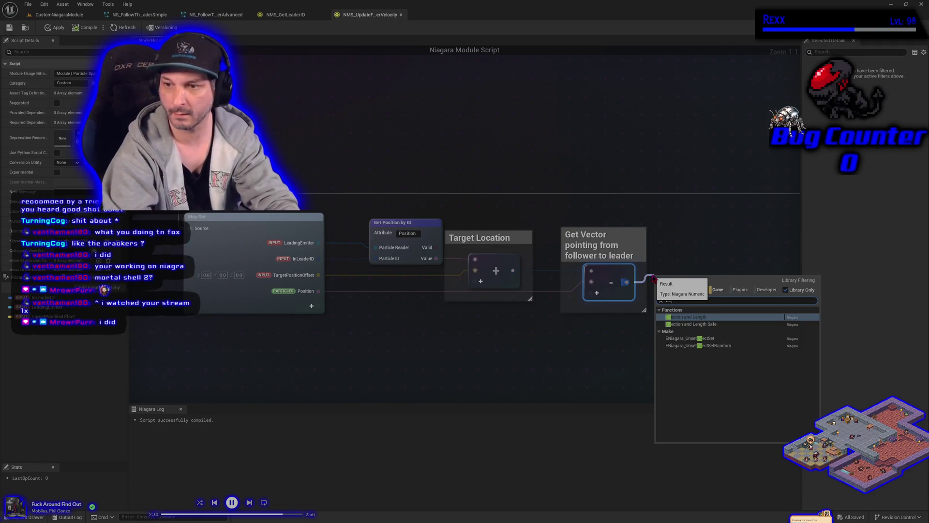
pyautogui.press('Return')
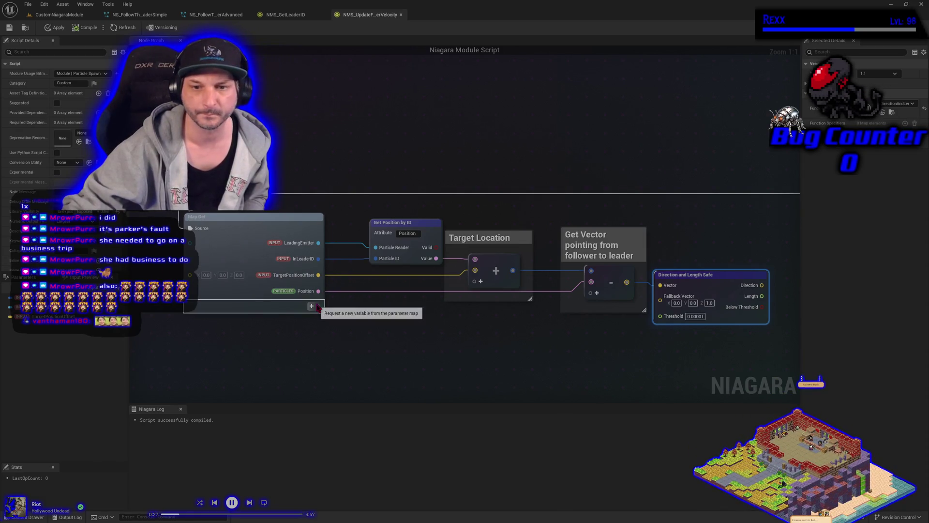
pyautogui.click(312, 306)
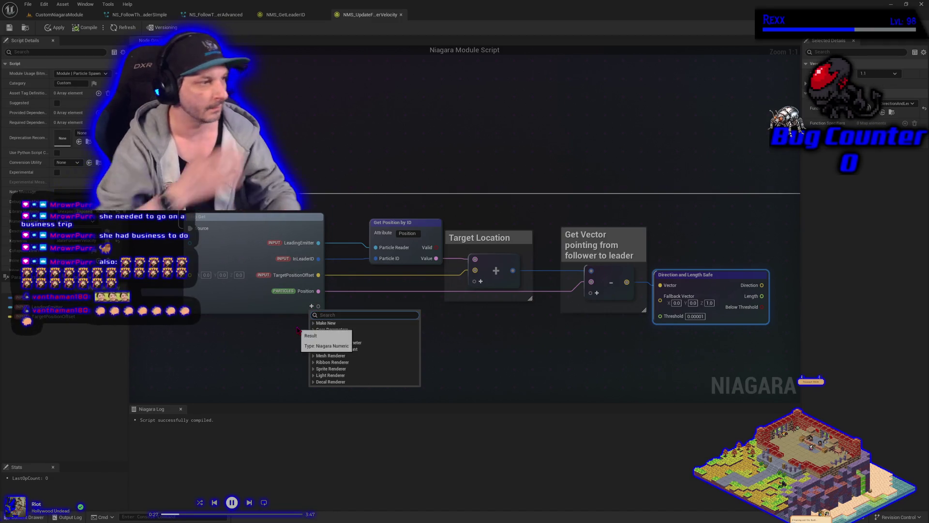
# Step: Add Engine DeltaTime as a Map Get output below Position
pyautogui.write('delta')
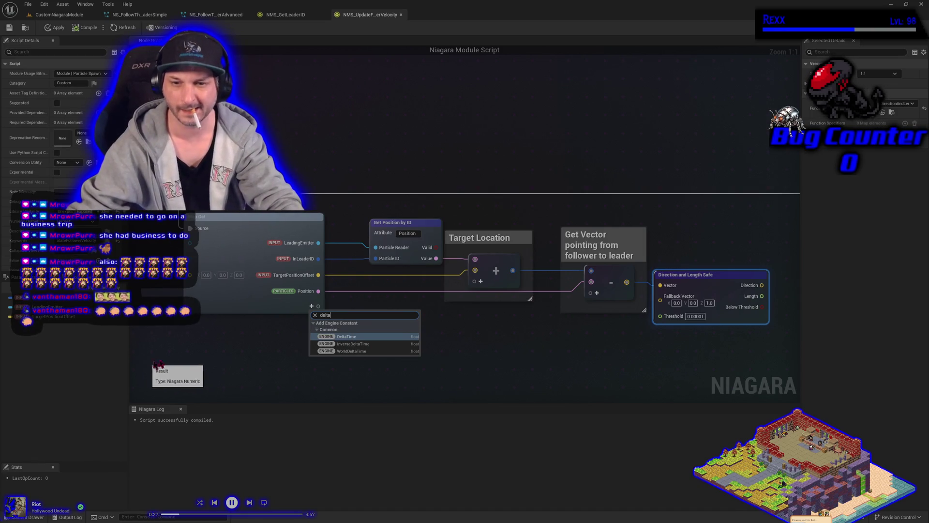
pyautogui.press('Return')
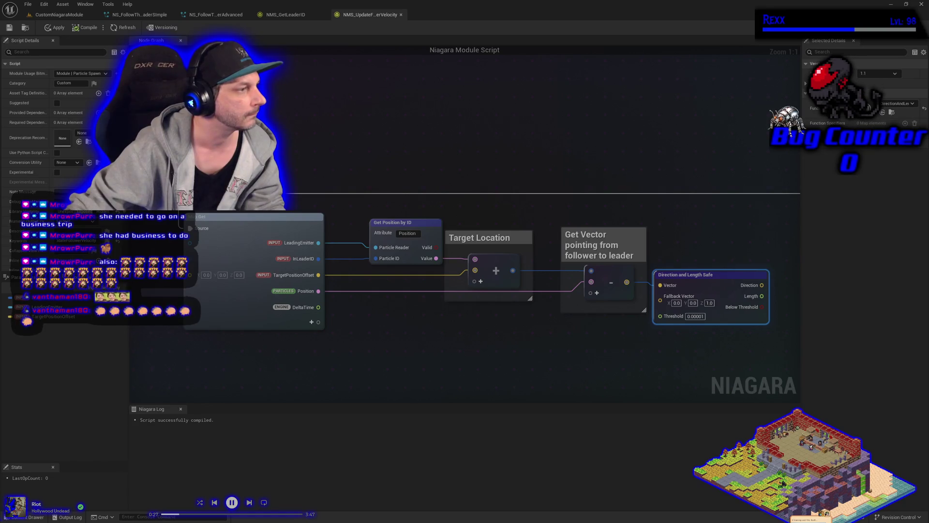
# Step: Add a Divide node from the safe Length output and wire DeltaTime into its second input
pyautogui.moveTo(761, 296); pyautogui.dragTo(784, 297)
pyautogui.write('/')
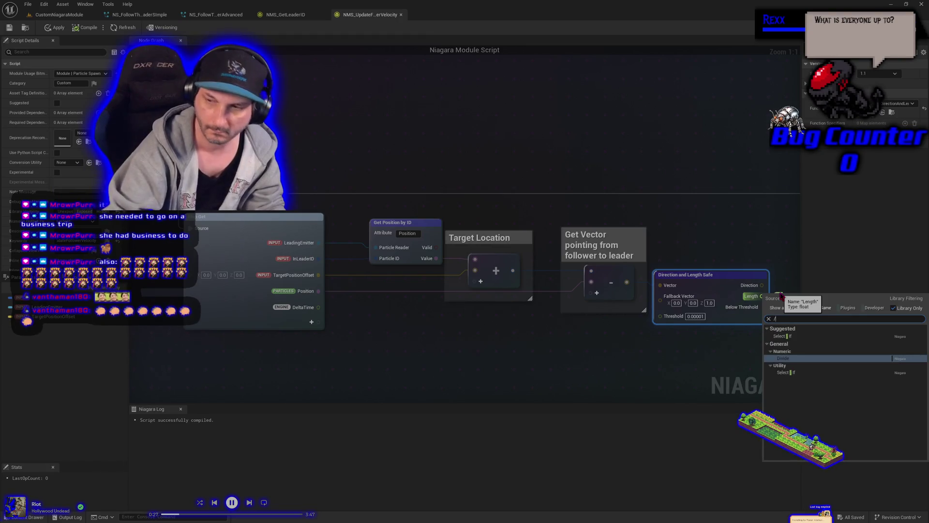
pyautogui.press('Return')
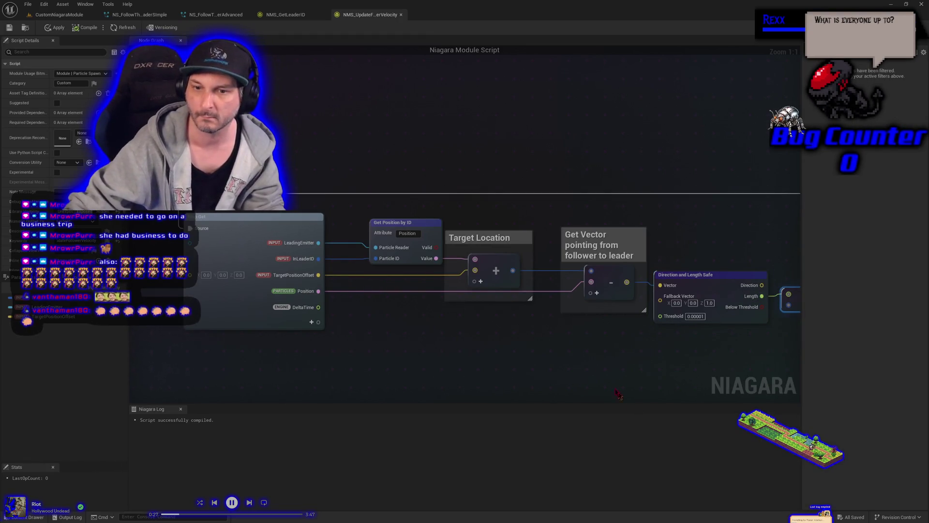
pyautogui.moveTo(616, 388); pyautogui.dragTo(479, 336)
pyautogui.moveTo(200, 280)
pyautogui.mouseDown()
pyautogui.moveTo(659, 314)
pyautogui.moveTo(676, 284)
pyautogui.moveTo(708, 302)
pyautogui.mouseUp()
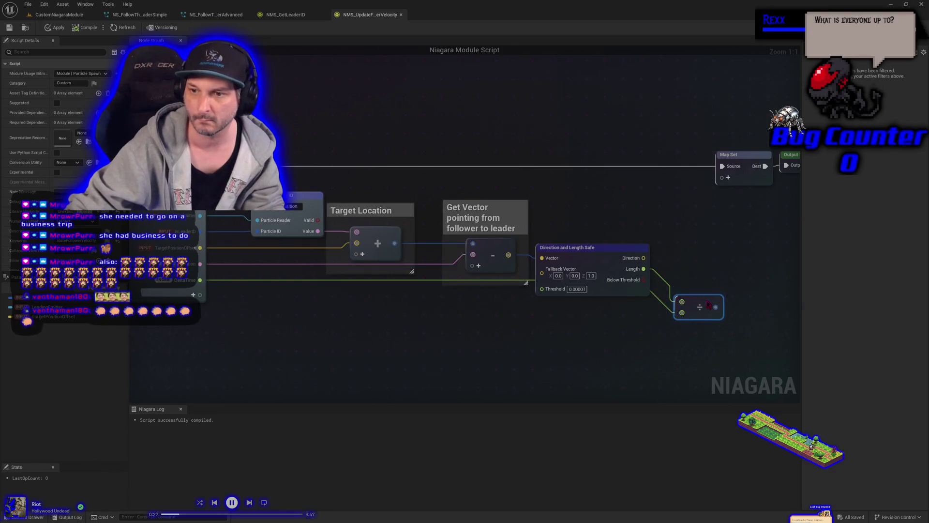
# Step: Bend the DeltaTime wire downward through a reroute point
pyautogui.click(231, 286)
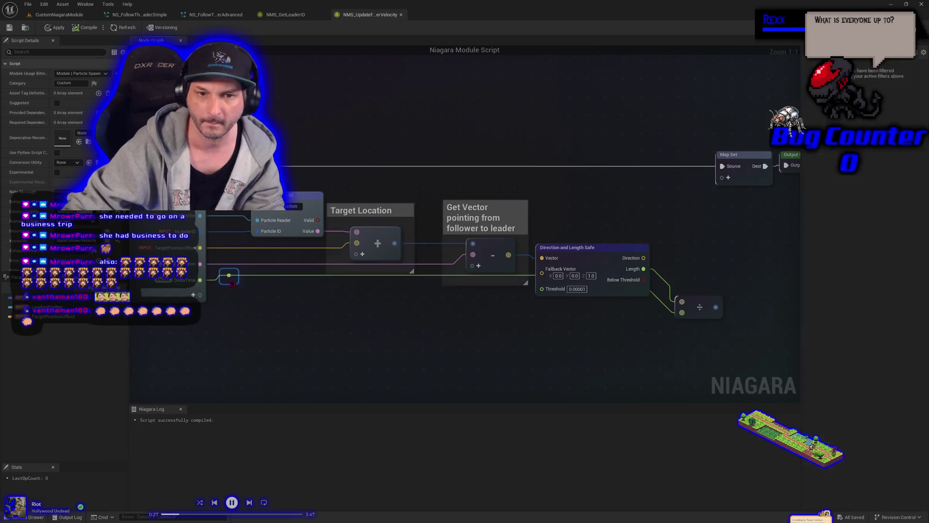
pyautogui.doubleClick(231, 281)
pyautogui.moveTo(231, 280); pyautogui.dragTo(229, 310)
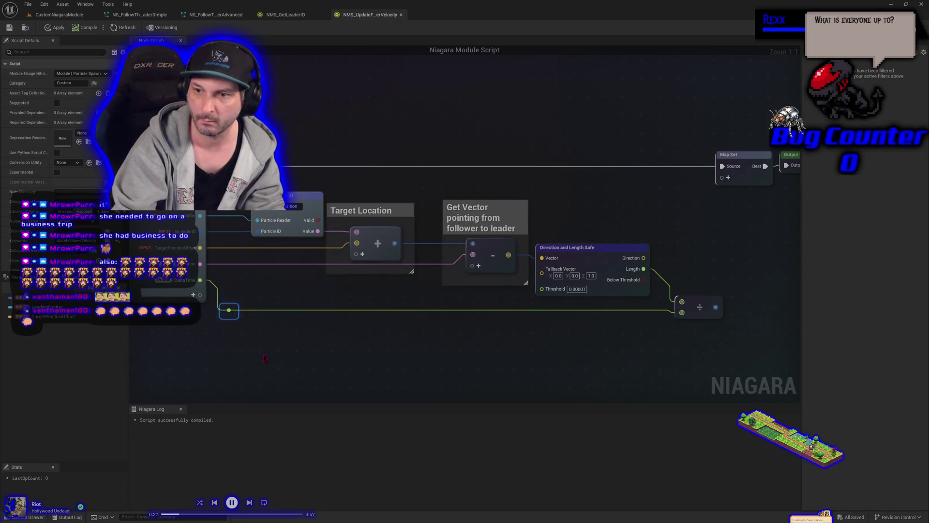
pyautogui.click(243, 362)
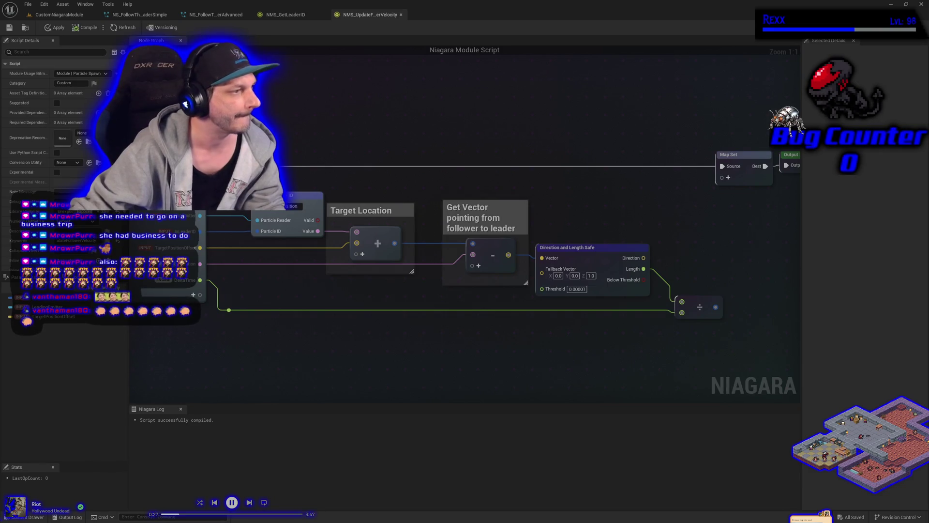
# Step: Wrap the Divide node in a comment titled 'Use distance / Delta Time as correct speed'
pyautogui.moveTo(707, 305); pyautogui.dragTo(735, 307)
pyautogui.write('c')
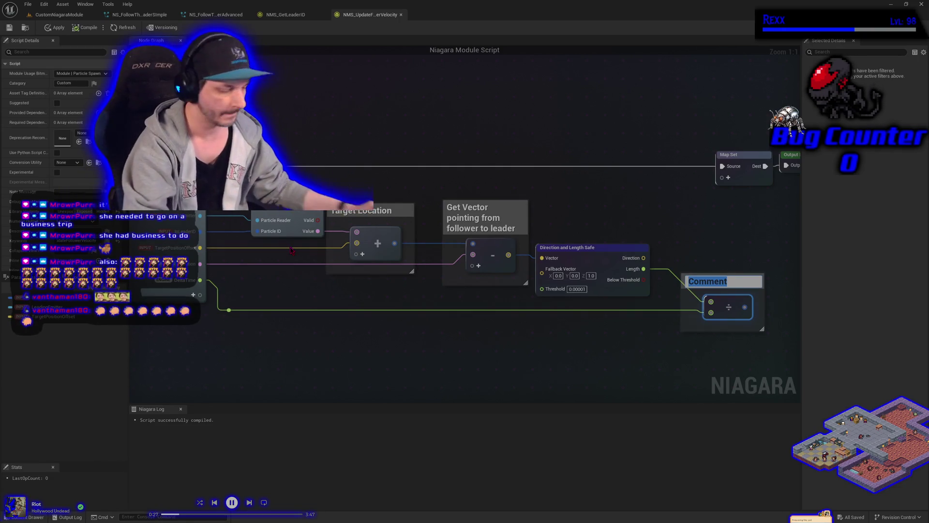
pyautogui.write('Use')
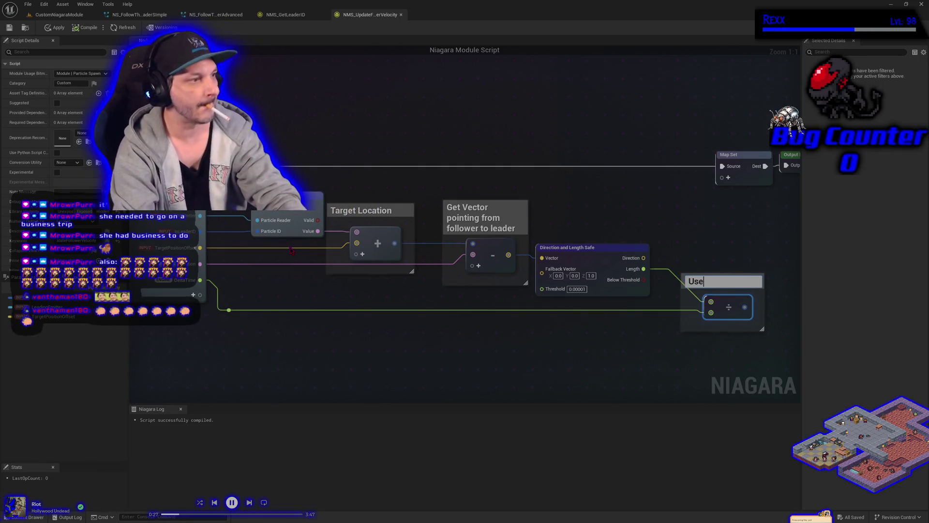
pyautogui.write(' distance divided by')
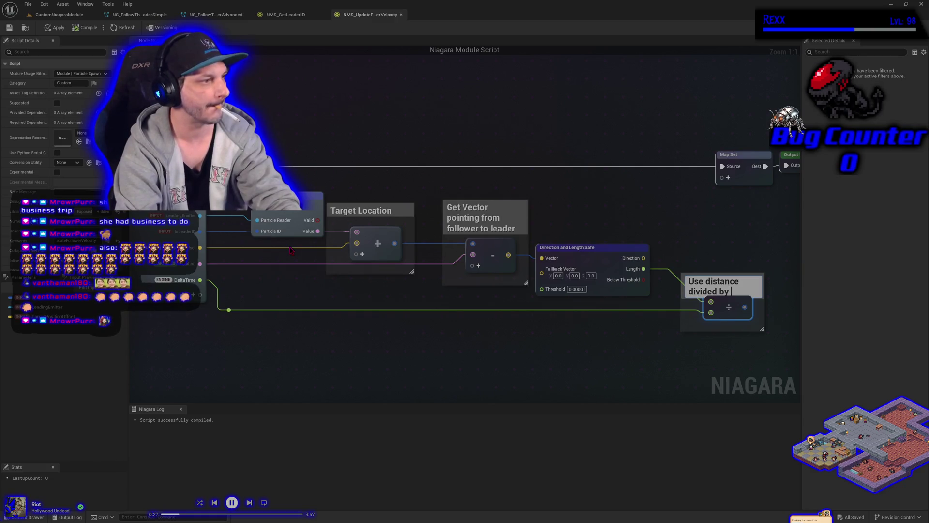
pyautogui.write(' delta time')
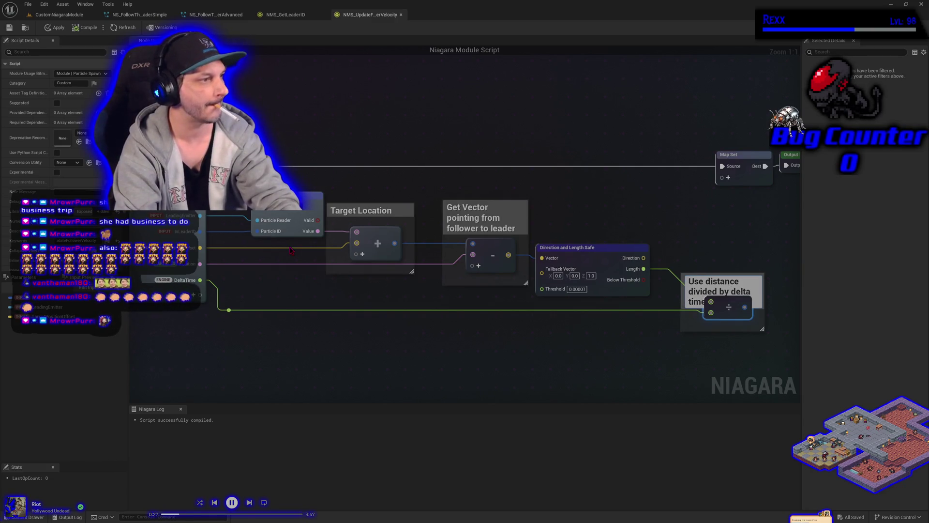
pyautogui.hotkey('ctrl', 'BackSpace')
pyautogui.hotkey('ctrl', 'BackSpace')
pyautogui.hotkey('ctrl', 'BackSpace')
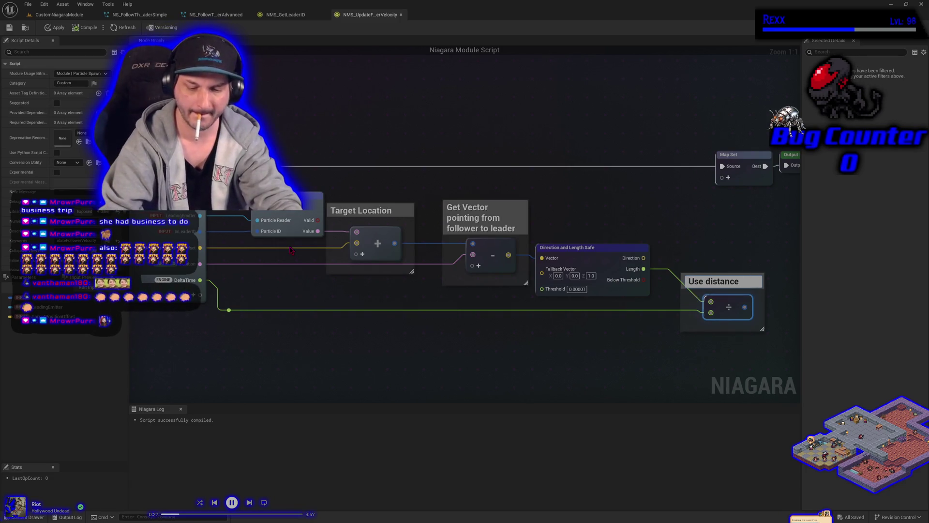
pyautogui.write('/Delta Time as corr')
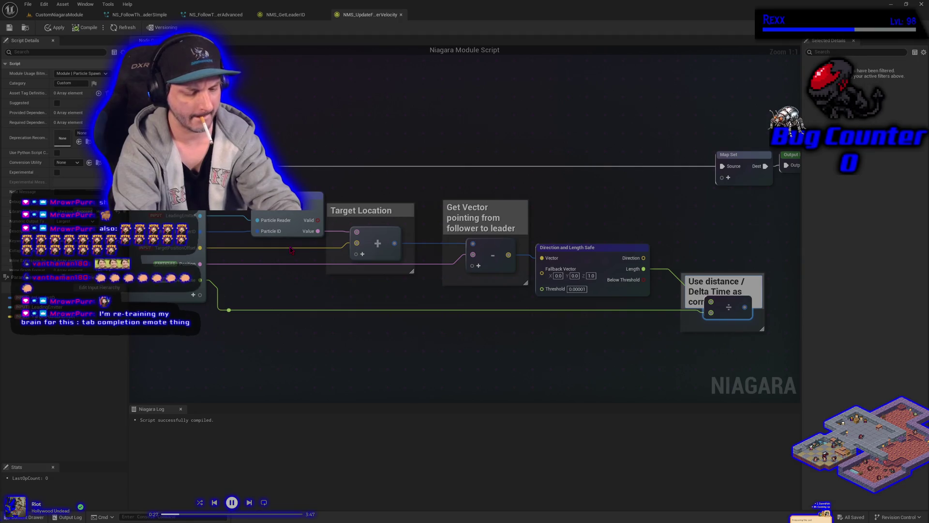
pyautogui.write('ect speed')
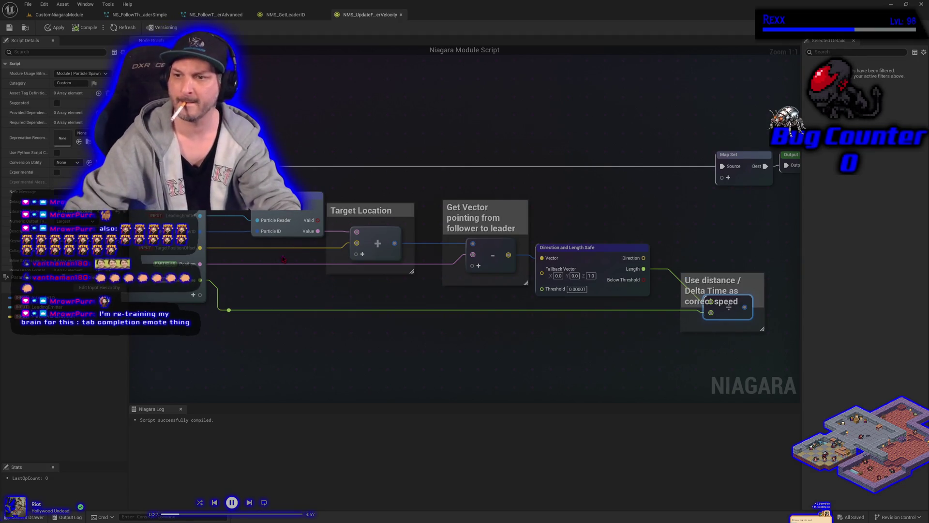
pyautogui.moveTo(725, 275); pyautogui.dragTo(726, 253)
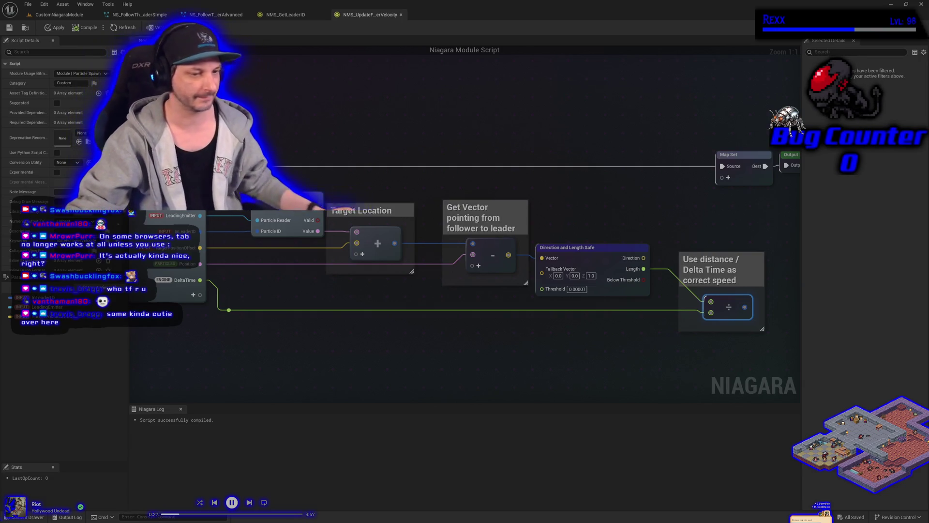
# Step: Deselect the Divide node and pan toward the Map Set and output end of the graph
pyautogui.click(375, 350)
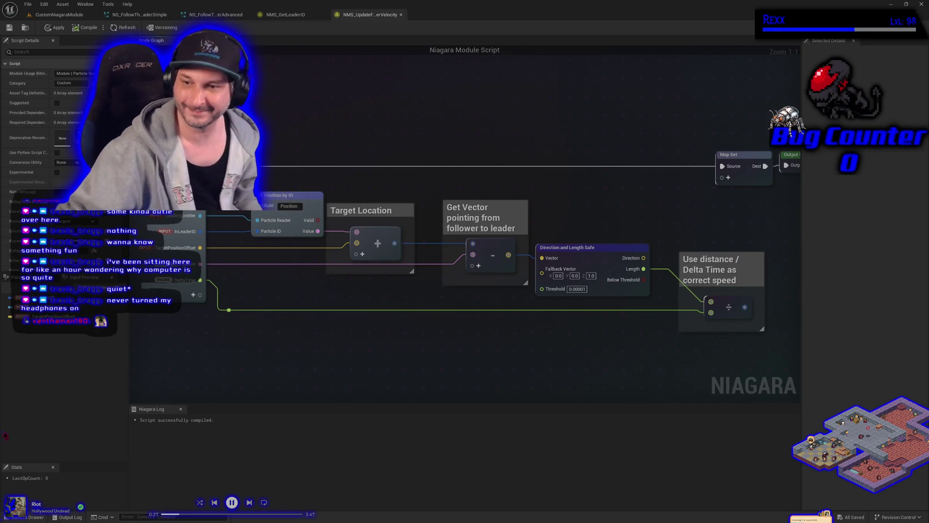
pyautogui.moveTo(611, 367); pyautogui.dragTo(270, 356)
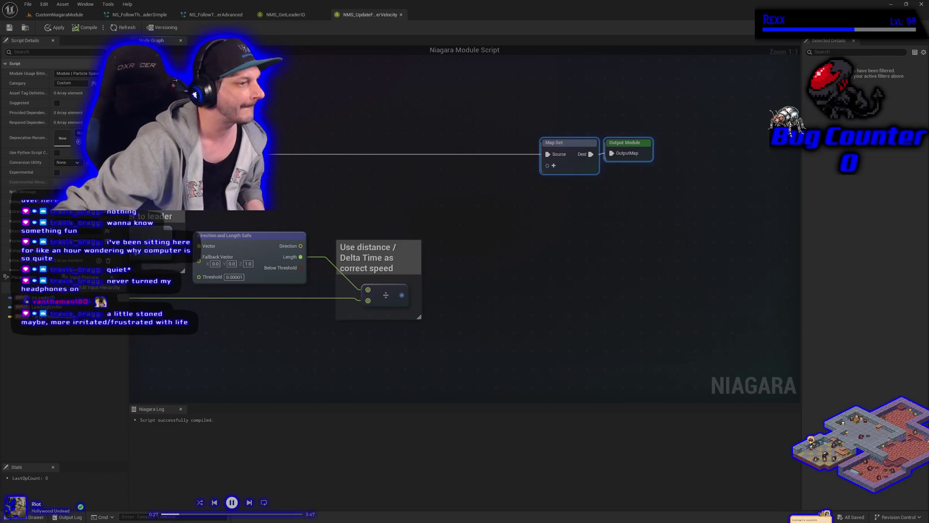
# Step: Add a Multiply node from the safe Direction output, placed beside the speed comment
pyautogui.moveTo(301, 246)
pyautogui.mouseDown()
pyautogui.moveTo(423, 214)
pyautogui.moveTo(468, 224)
pyautogui.moveTo(319, 215)
pyautogui.moveTo(327, 215)
pyautogui.mouseUp()
pyautogui.write('multiply')
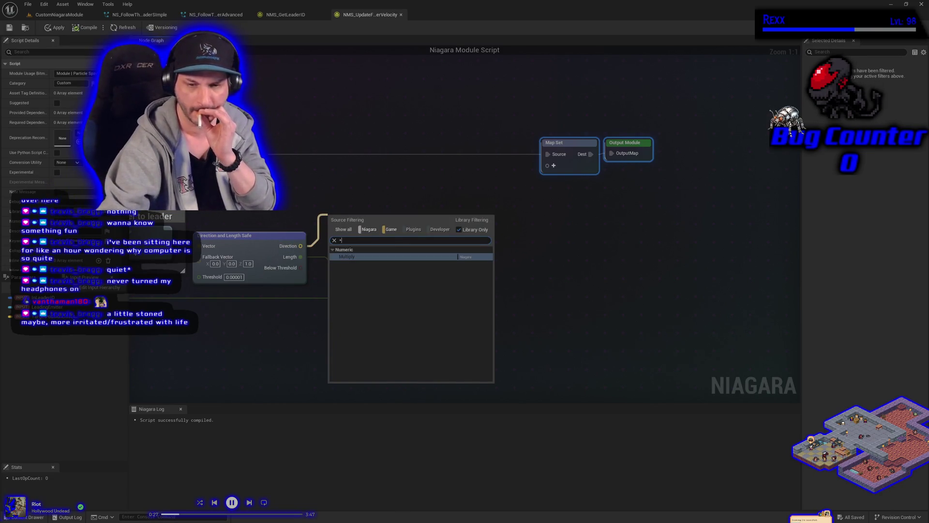
pyautogui.press('Return')
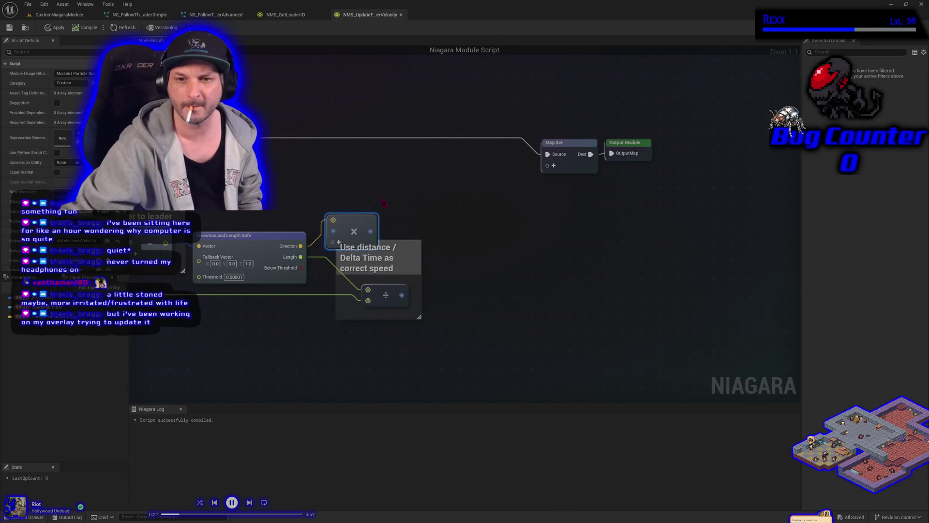
pyautogui.moveTo(361, 218)
pyautogui.mouseDown()
pyautogui.moveTo(500, 201)
pyautogui.moveTo(483, 212)
pyautogui.mouseUp()
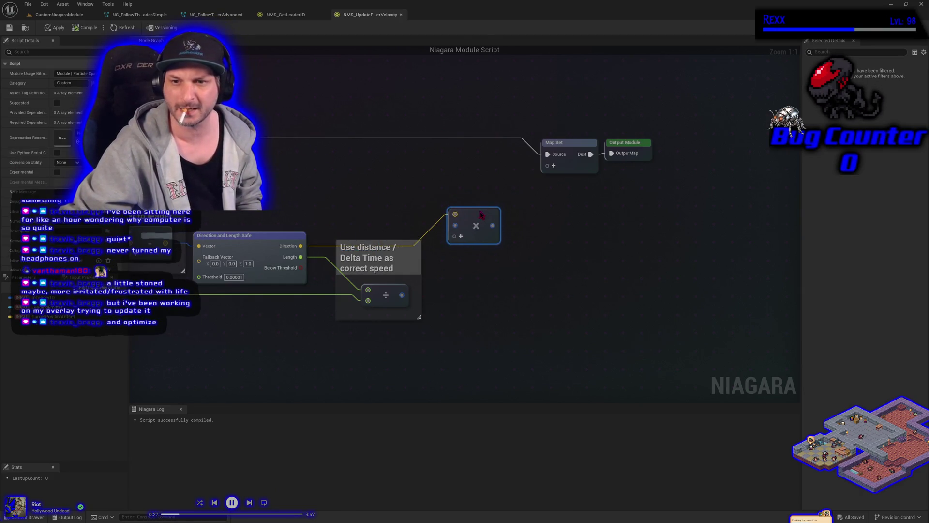
# Step: Route the Direction wire through a reroute point and feed the Divide result into Multiply
pyautogui.doubleClick(322, 246)
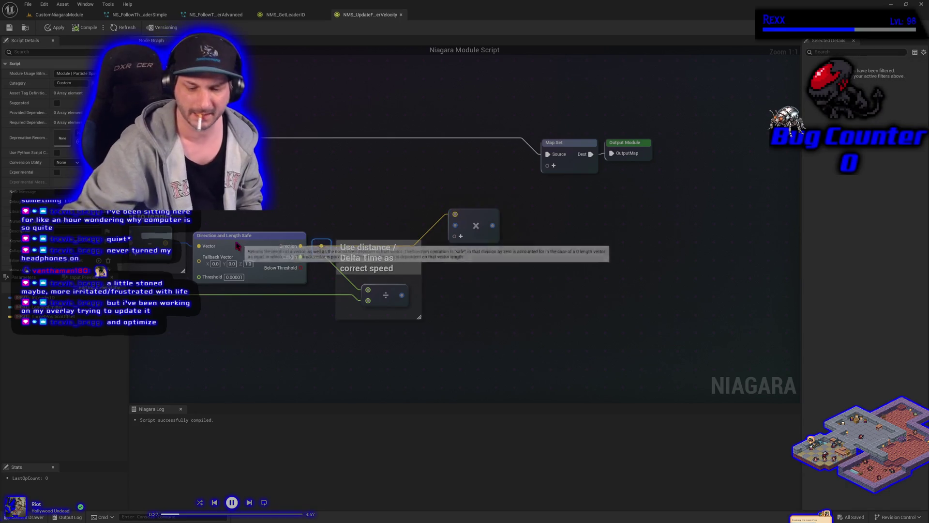
pyautogui.moveTo(321, 223); pyautogui.dragTo(327, 217)
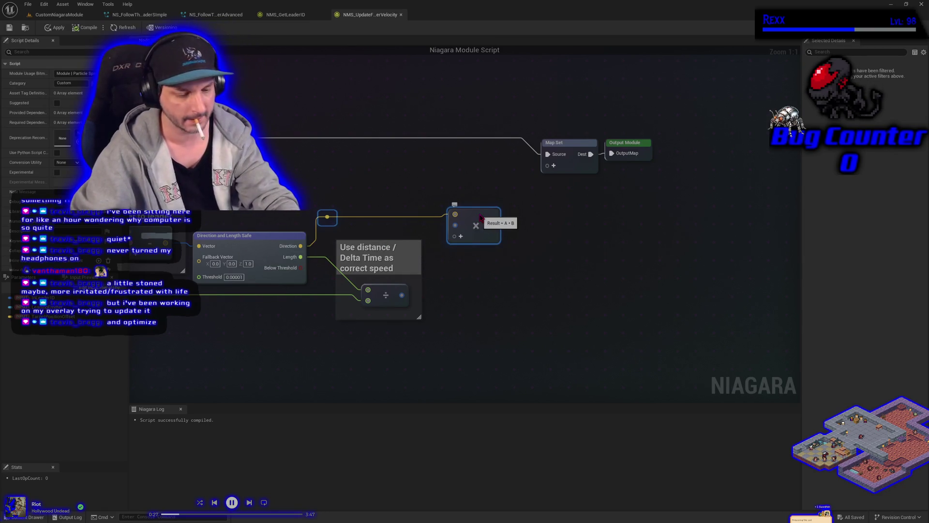
pyautogui.click(492, 290)
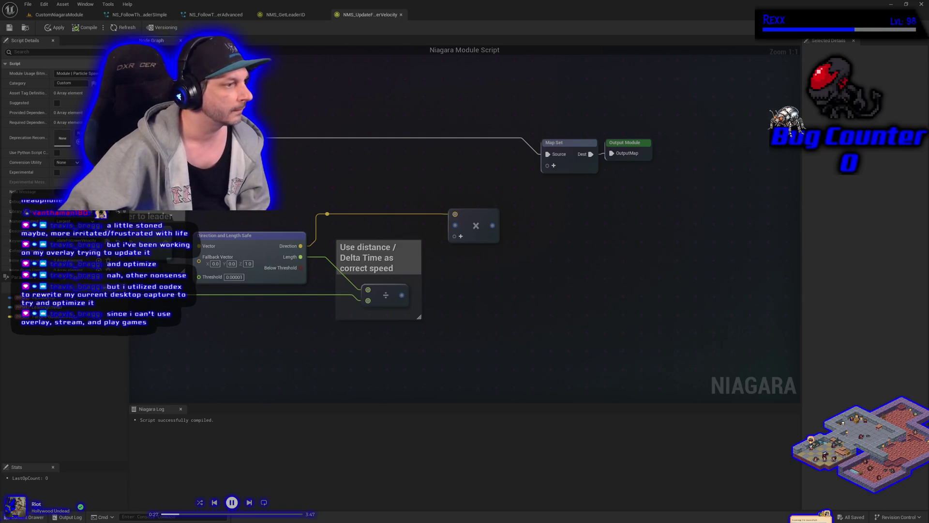
pyautogui.moveTo(402, 295)
pyautogui.mouseDown()
pyautogui.moveTo(436, 304)
pyautogui.moveTo(430, 262)
pyautogui.moveTo(455, 225)
pyautogui.mouseUp()
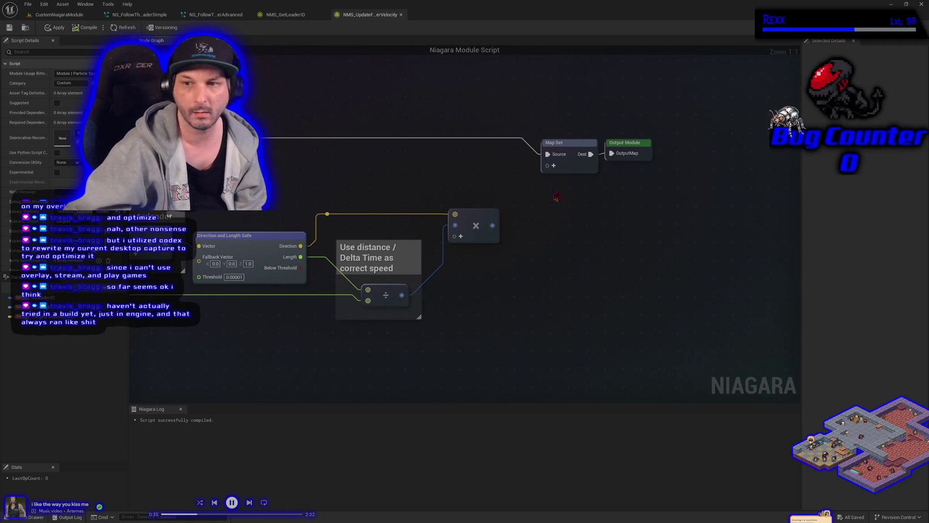
# Step: Add a new Map Set parameter and expand its Core Parameters list
pyautogui.click(553, 165)
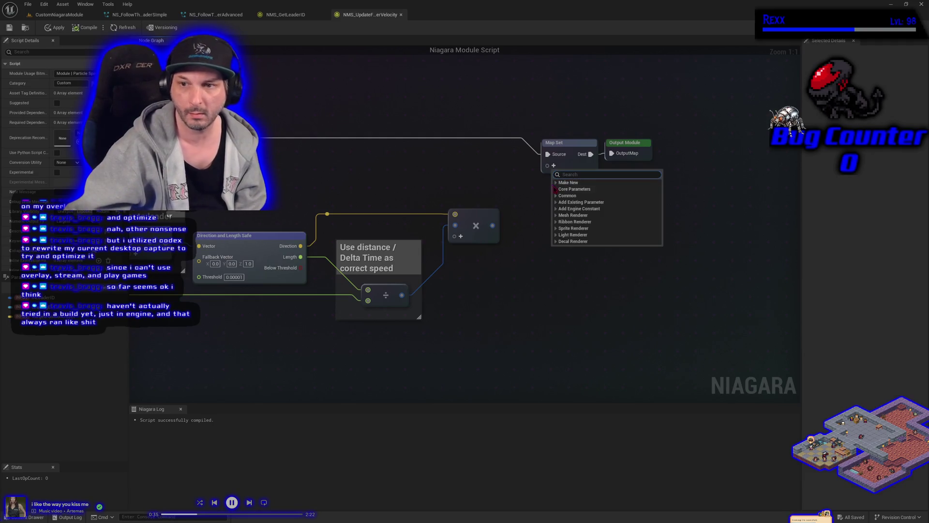
pyautogui.click(557, 189)
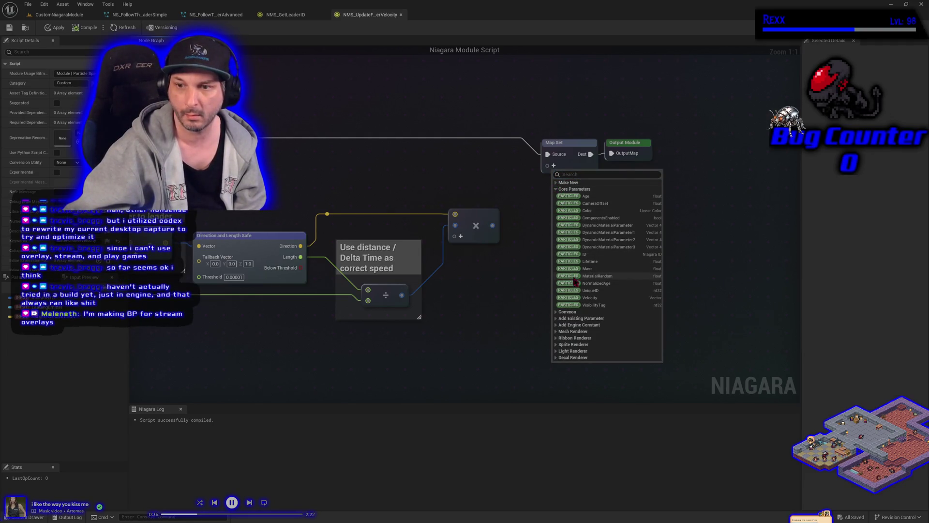
# Step: Add a particle Velocity pin to Map Set and wire the Multiply result into it
pyautogui.click(588, 298)
pyautogui.moveTo(650, 145); pyautogui.dragTo(704, 143)
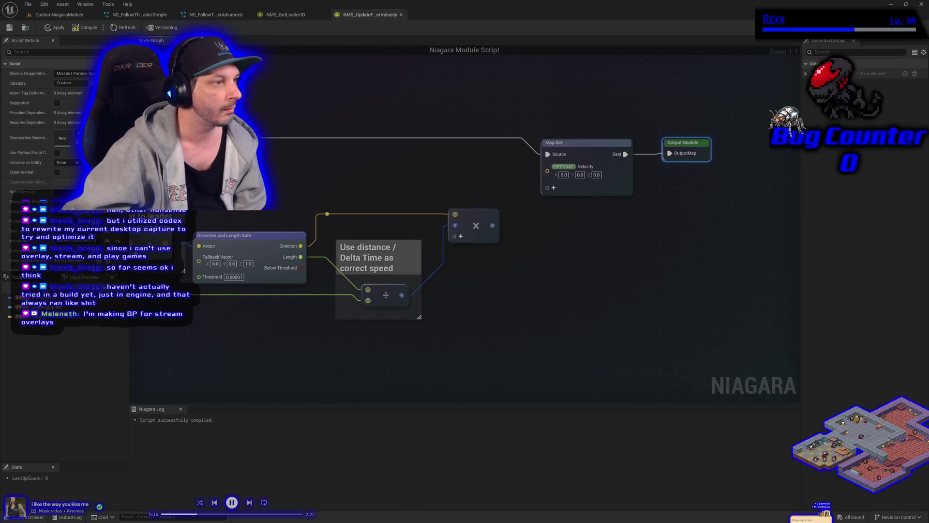
pyautogui.moveTo(492, 225); pyautogui.dragTo(549, 174)
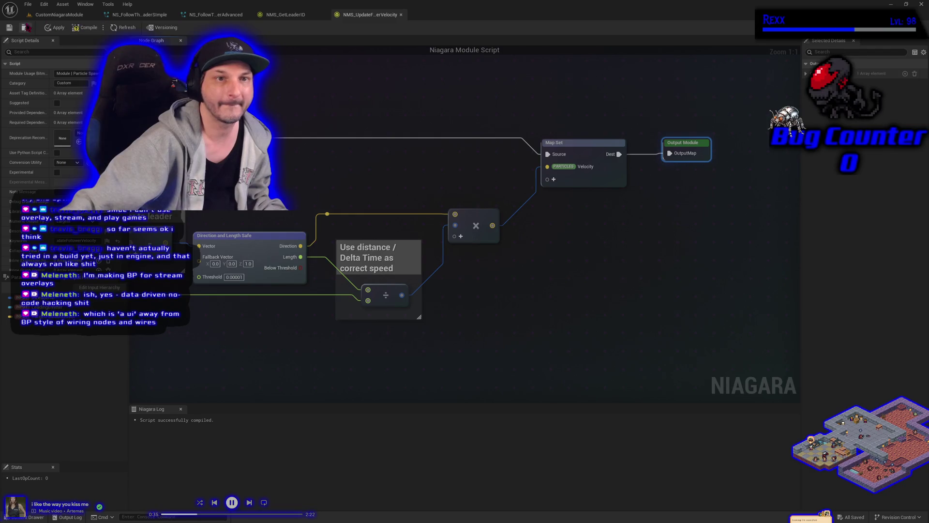
# Step: Apply and save the module, returning to the NS_FollowTheLeaderAdvanced system
pyautogui.click(54, 28)
pyautogui.click(9, 27)
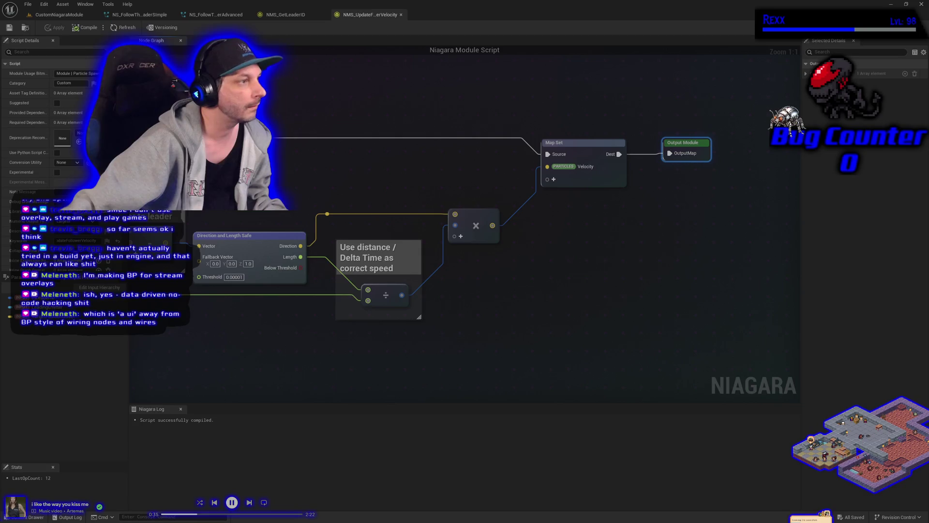
pyautogui.click(213, 14)
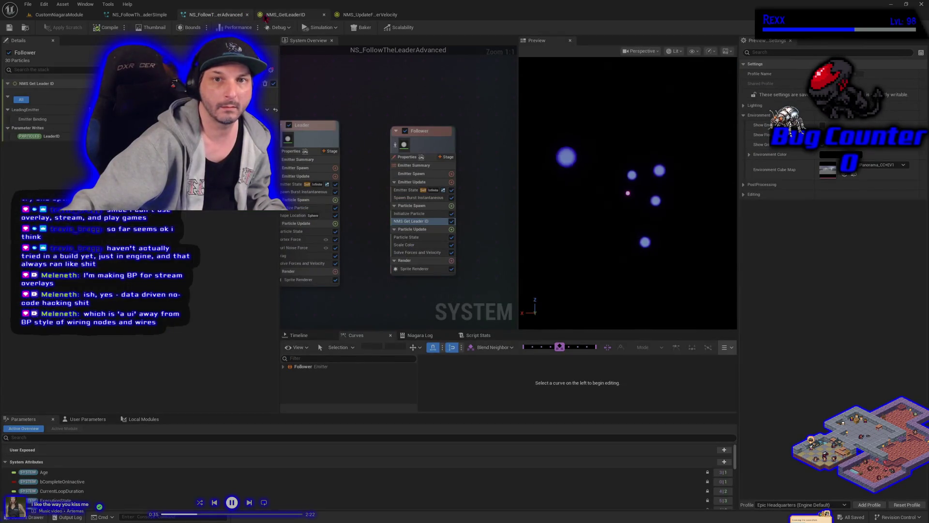
# Step: Close the module tab and add NMS Update Follower Velocity to Follower's Particle Update via an 'nms' search
pyautogui.click(324, 15)
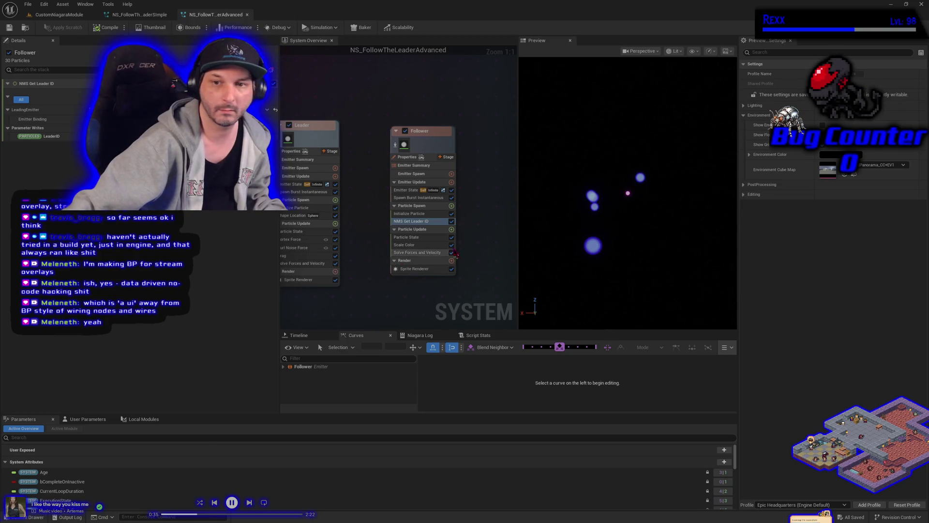
pyautogui.click(452, 229)
pyautogui.write('nms')
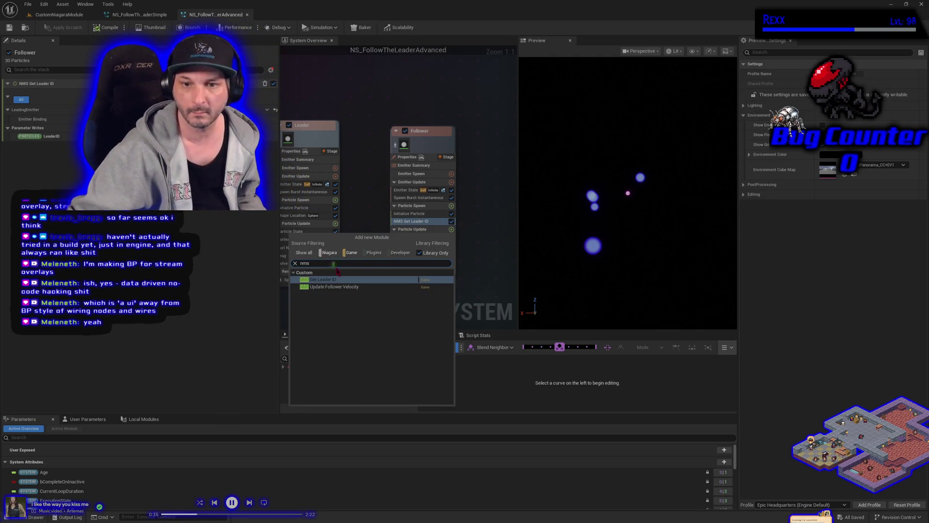
pyautogui.click(338, 287)
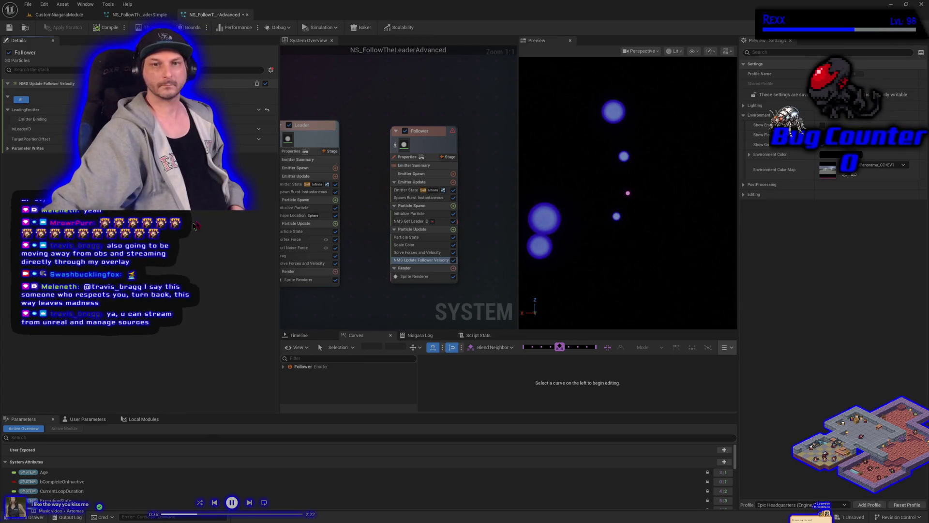
# Step: Inspect the Leader emitter and the follower velocity module's InLeaderID binding options
pyautogui.click(292, 151)
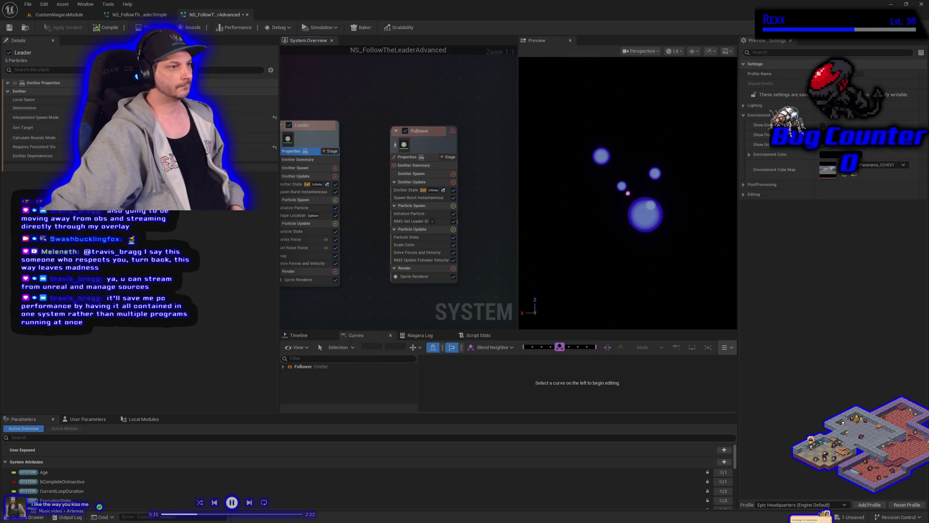
pyautogui.click(421, 259)
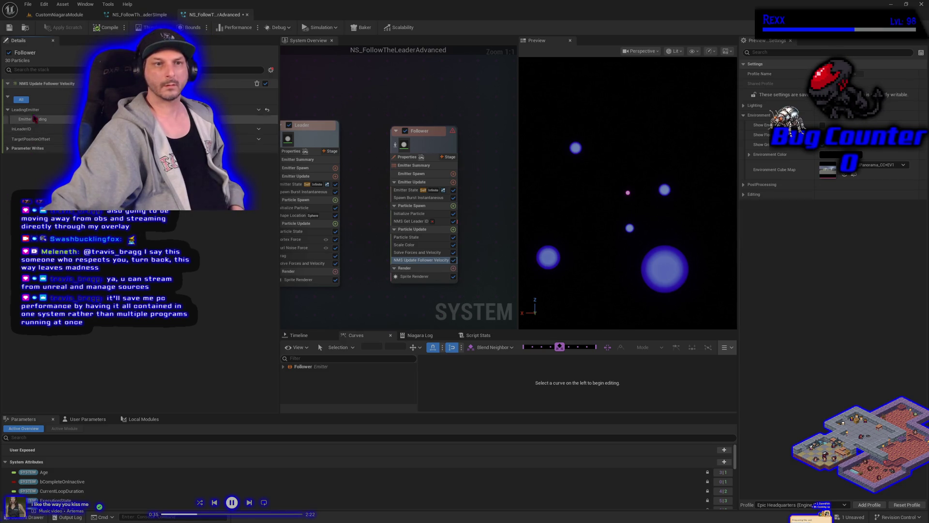
pyautogui.click(259, 129)
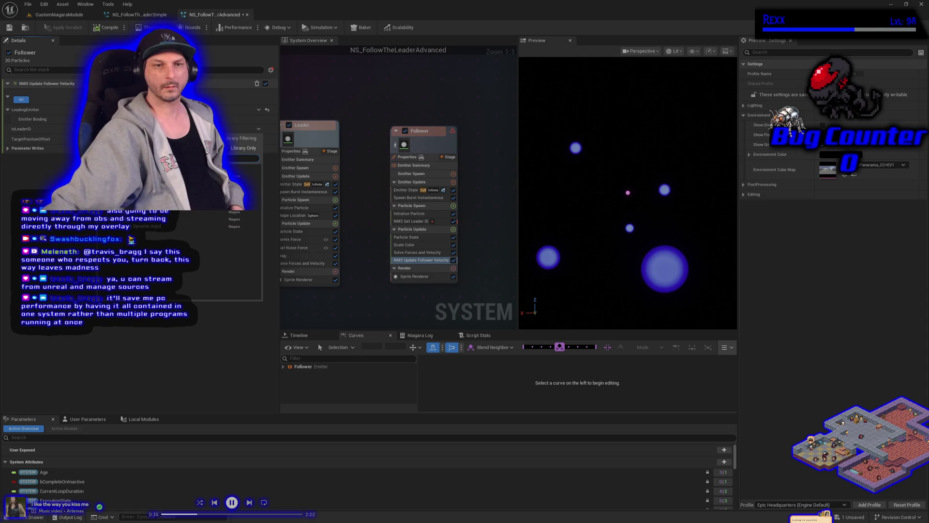
pyautogui.press('Escape')
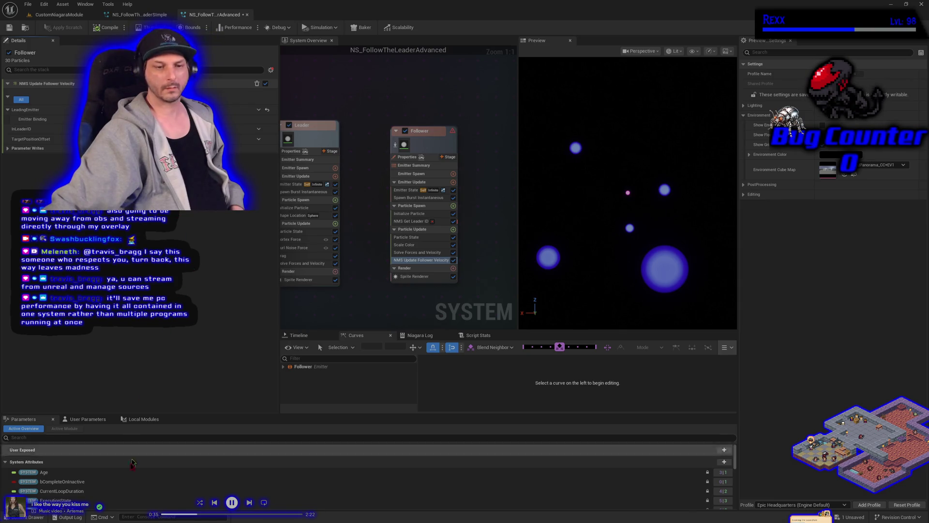
# Step: Drag the LeaderID particle attribute onto the module's InLeaderID input
pyautogui.scroll(-2, 103, 492)
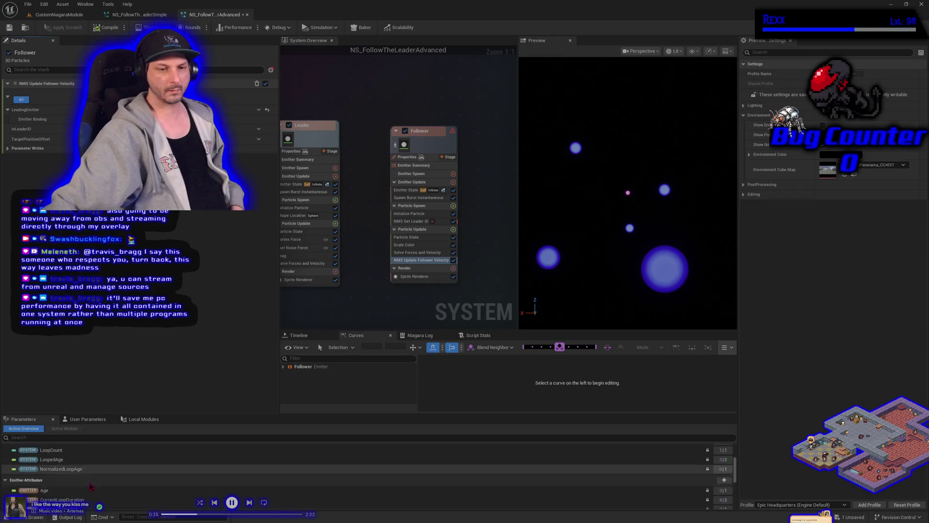
pyautogui.scroll(-10, 85, 482)
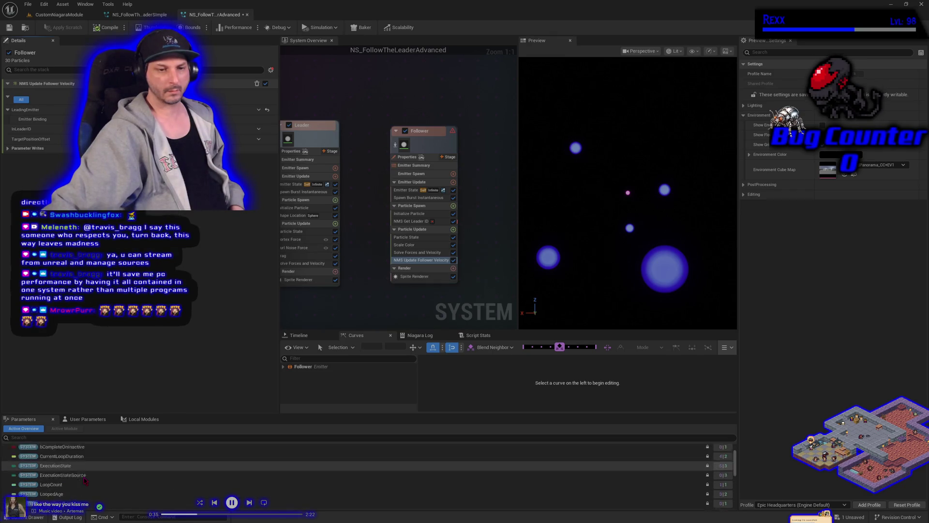
pyautogui.scroll(-8, 75, 471)
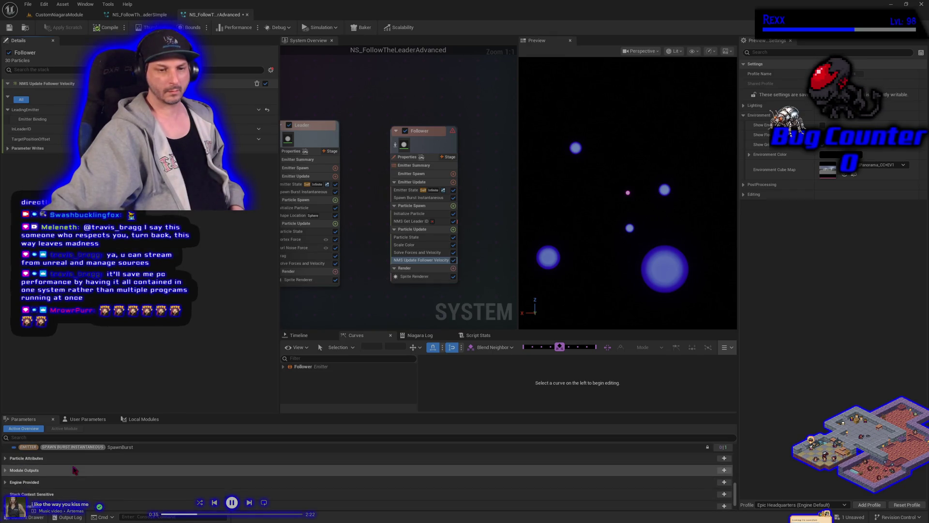
pyautogui.click(4, 458)
pyautogui.scroll(-5, 73, 479)
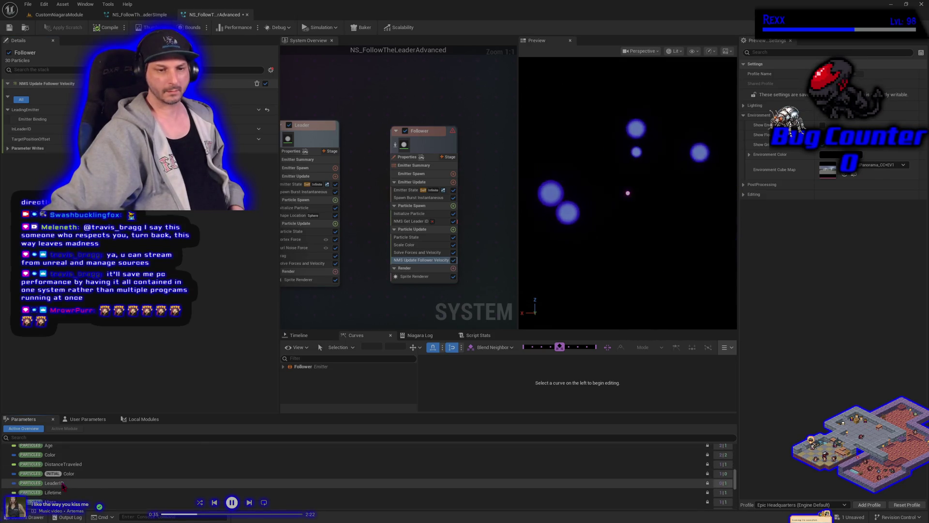
pyautogui.moveTo(63, 484)
pyautogui.mouseDown()
pyautogui.moveTo(97, 416)
pyautogui.moveTo(97, 259)
pyautogui.mouseUp()
pyautogui.moveTo(242, 129); pyautogui.dragTo(242, 128)
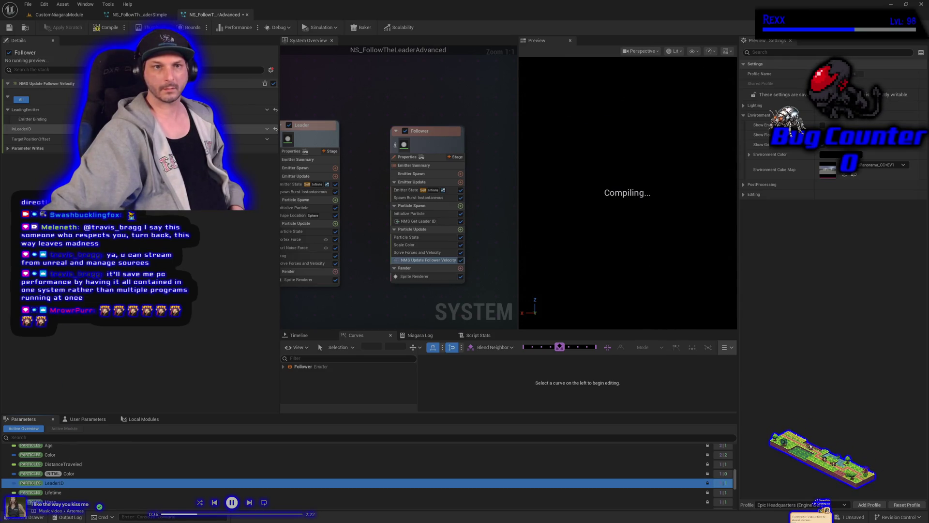
# Step: Compile and save NS_FollowTheLeaderAdvanced, then expand Parameter Writes to show the Velocity write
pyautogui.click(107, 28)
pyautogui.click(9, 28)
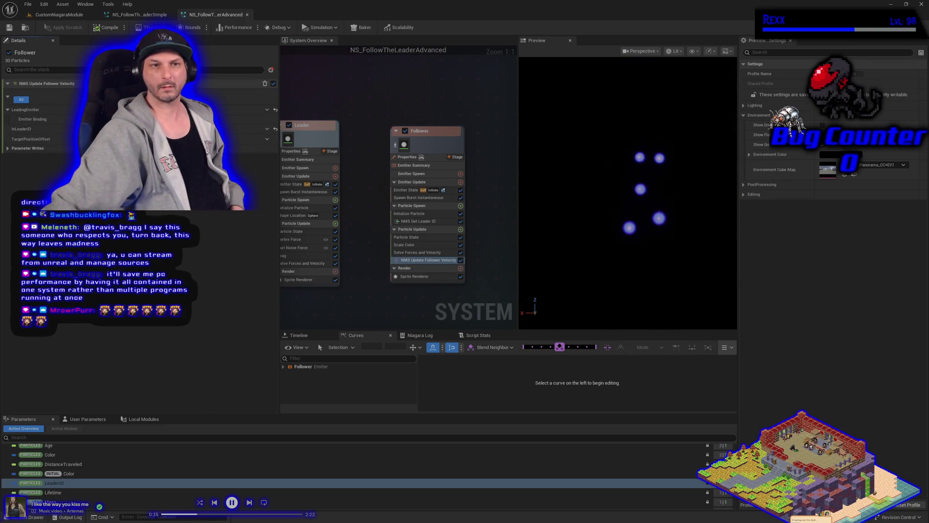
pyautogui.click(8, 148)
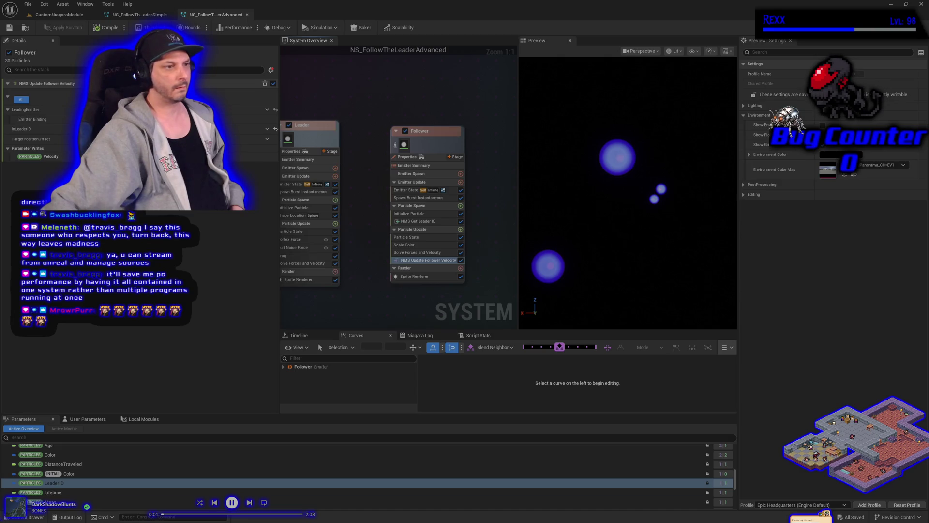
# Step: Give TargetPositionOffset a random vector dynamic input so followers swarm the leaders
pyautogui.click(267, 139)
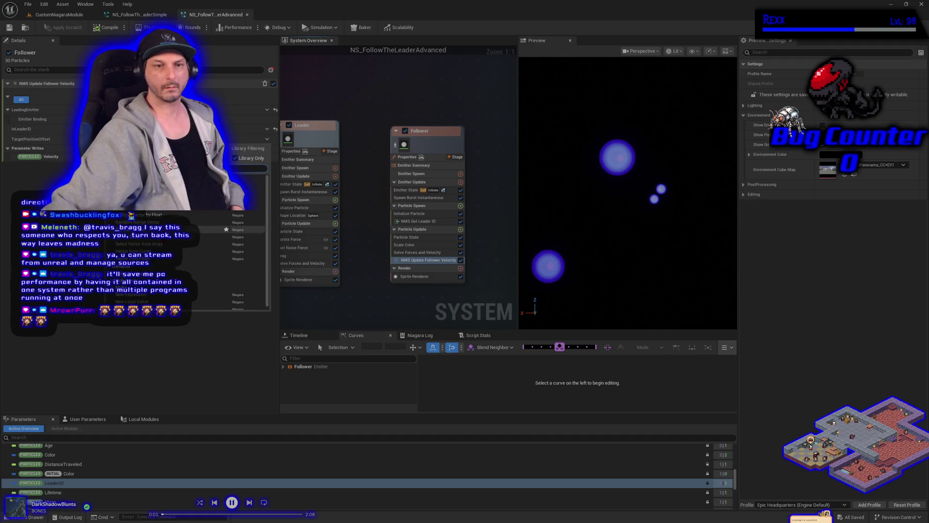
pyautogui.press('Escape')
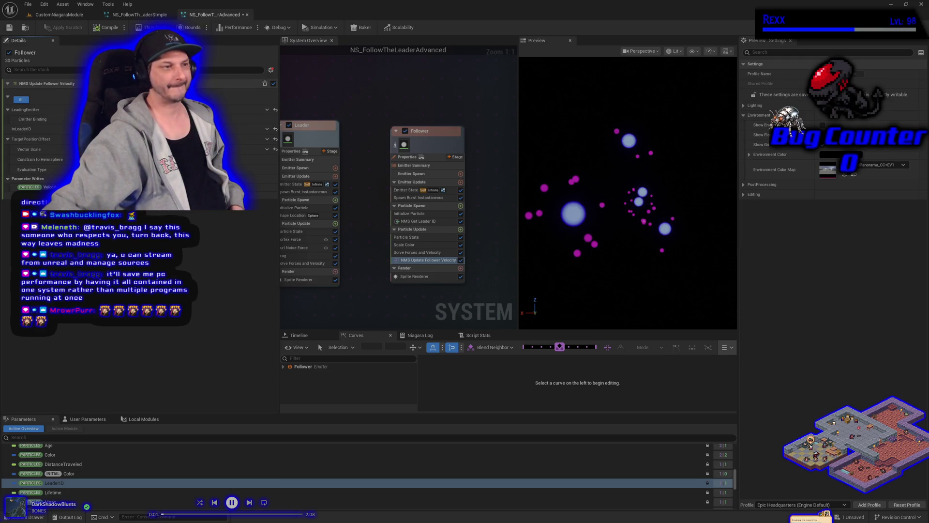
pyautogui.click(419, 244)
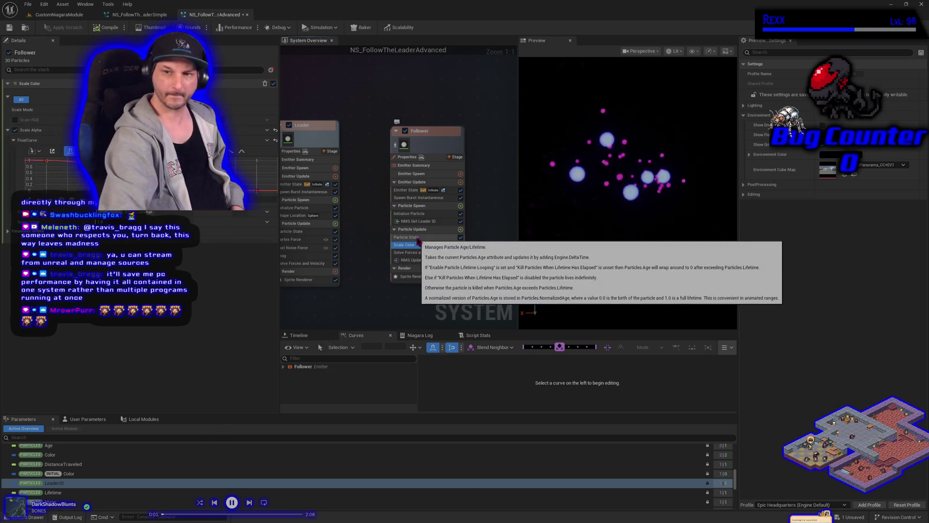
# Step: Delete the Scale Color module from the Follower emitter and save all assets
pyautogui.press('Delete')
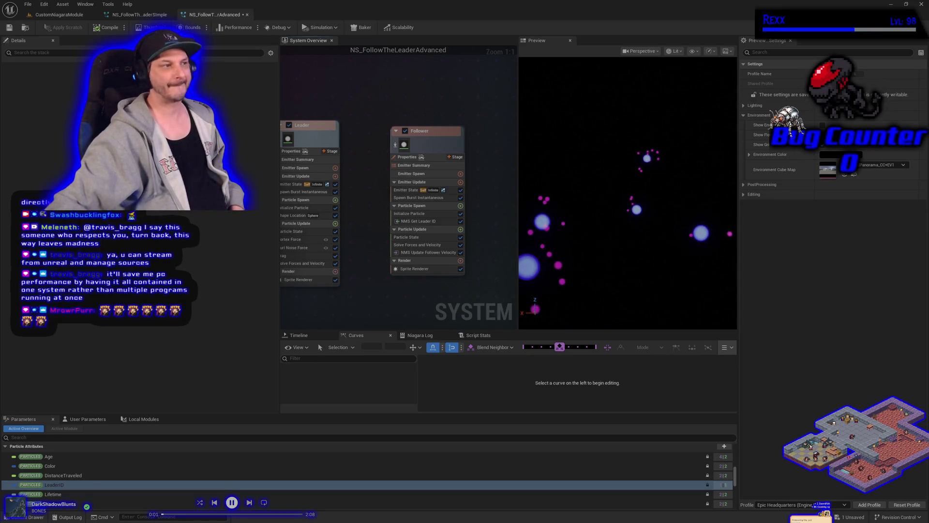
pyautogui.click(27, 4)
pyautogui.click(51, 49)
pyautogui.click(58, 14)
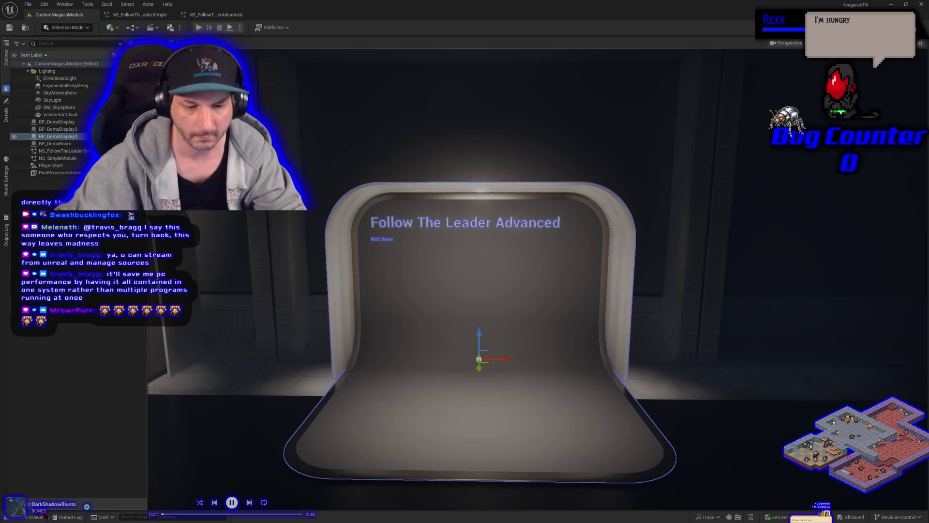
# Step: Locate NS_FollowTheLeaderAdvanced in the FollowTheLeader folder of the Content Drawer
pyautogui.click(34, 517)
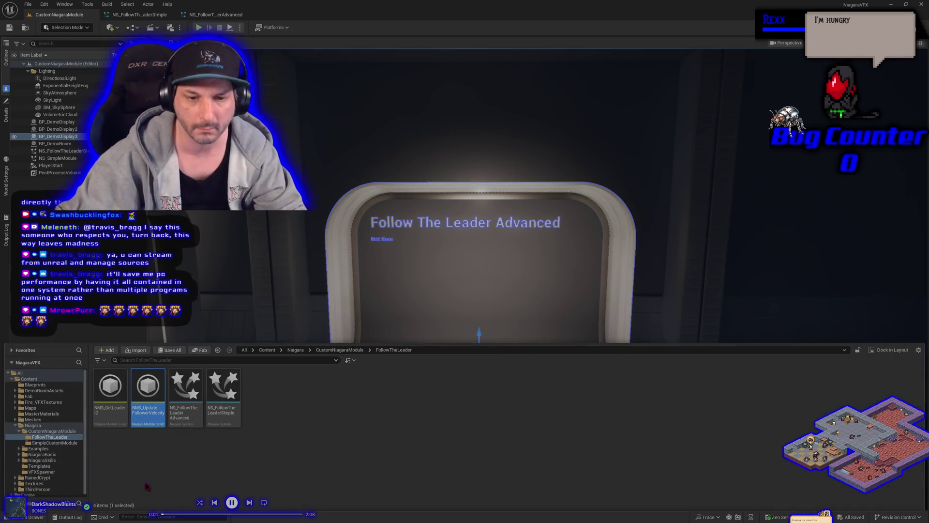
pyautogui.click(150, 395)
pyautogui.moveTo(150, 395)
pyautogui.mouseDown()
pyautogui.moveTo(373, 323)
pyautogui.moveTo(459, 358)
pyautogui.moveTo(479, 384)
pyautogui.moveTo(362, 369)
pyautogui.mouseUp()
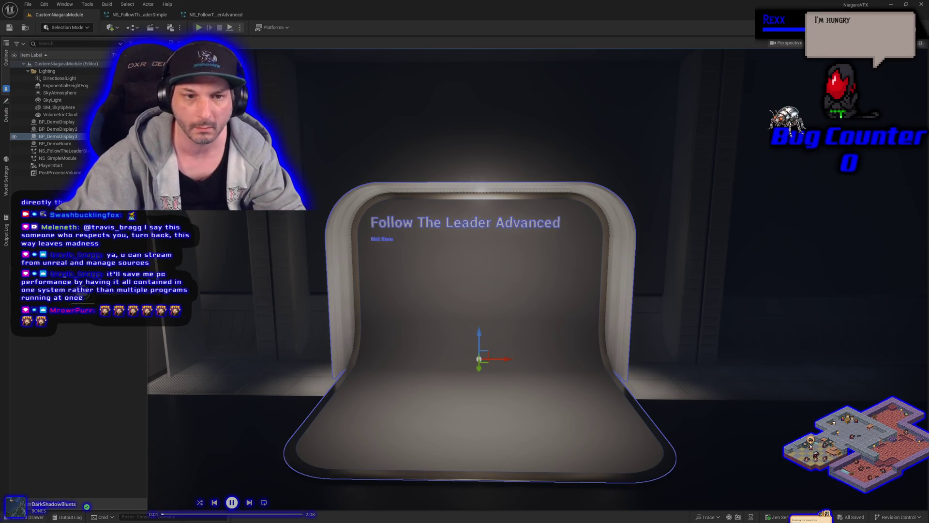
pyautogui.click(33, 517)
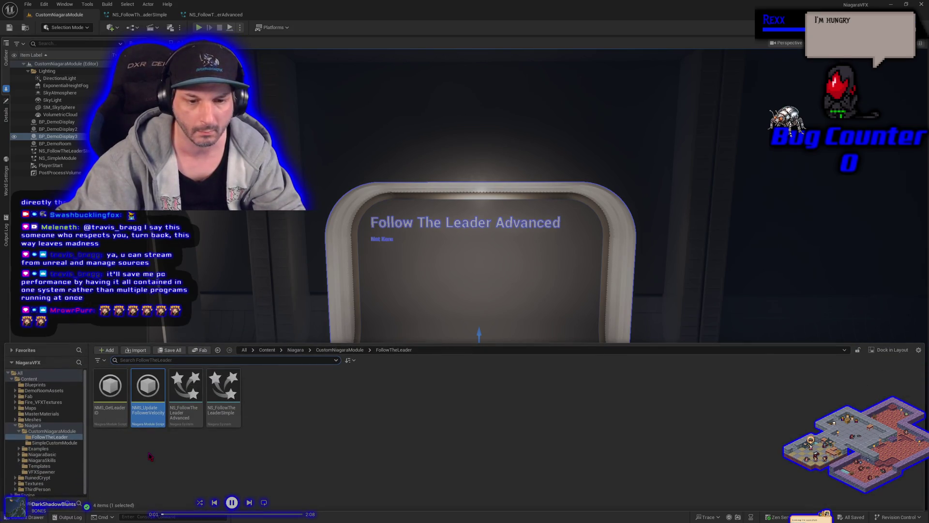
pyautogui.hotkey('ctrl', 'space')
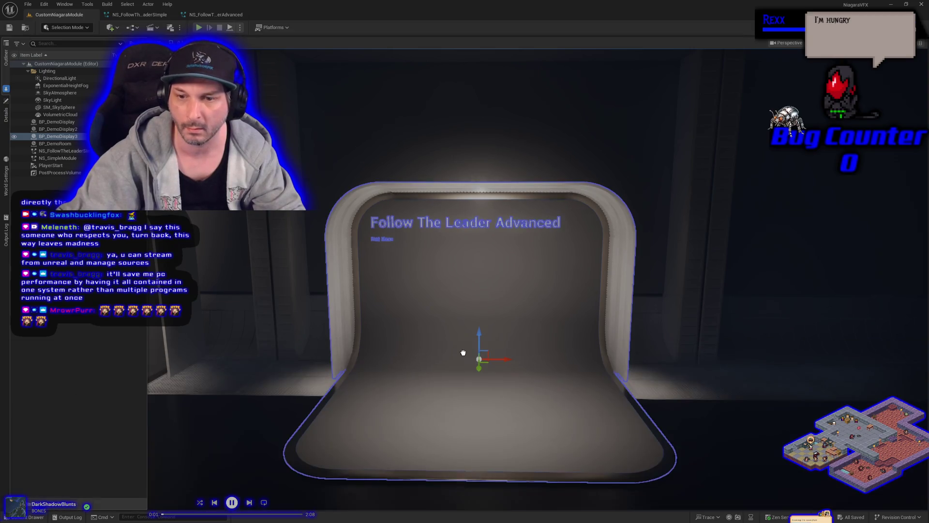
# Step: Place NS_FollowTheLeaderAdvanced on the demo display, move closer, and preview in Game View
pyautogui.moveTo(489, 409); pyautogui.dragTo(487, 293)
pyautogui.moveTo(501, 354); pyautogui.dragTo(501, 354)
pyautogui.press('g')
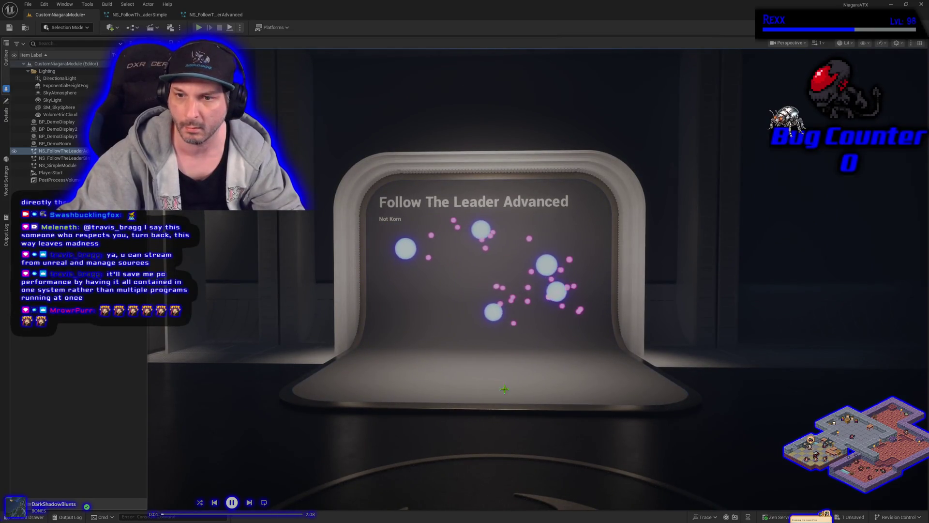
pyautogui.click(28, 4)
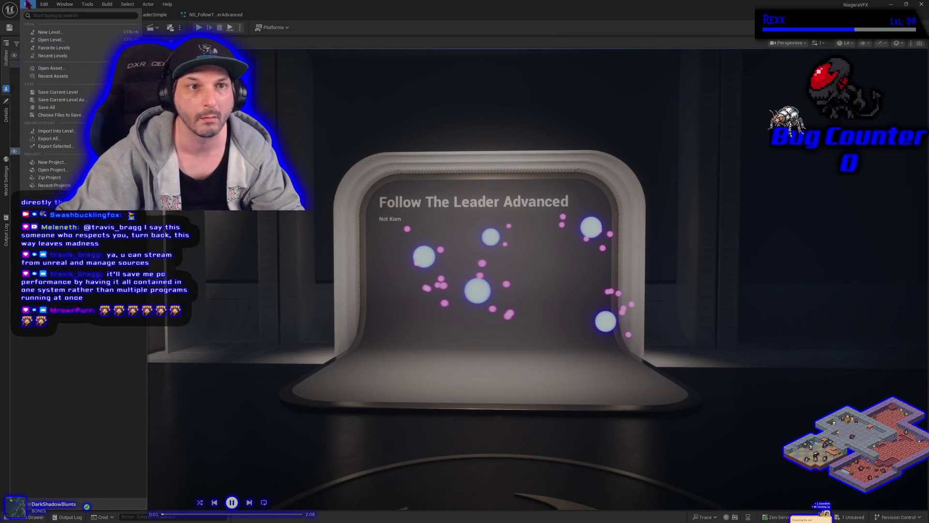
# Step: Save all changes and return to the NS_FollowTheLeaderAdvanced system editor
pyautogui.click(59, 107)
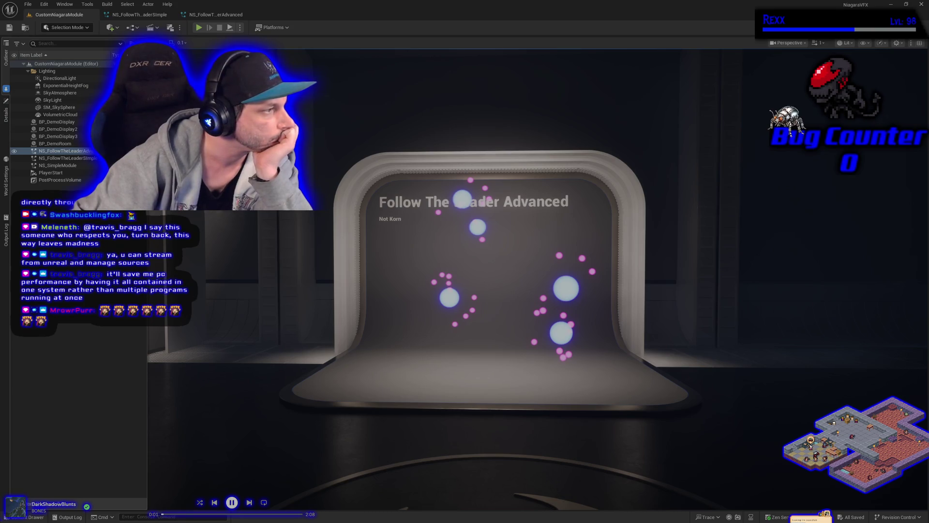
pyautogui.click(216, 15)
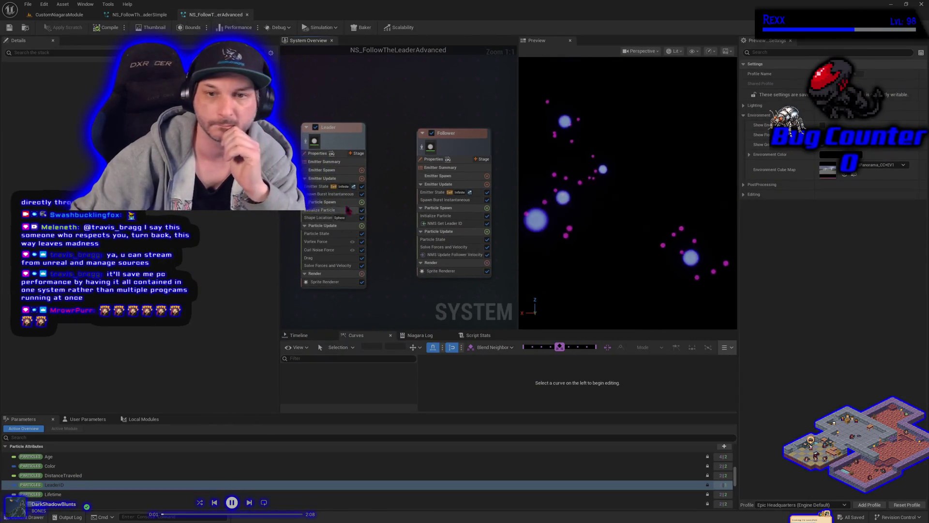
# Step: Check the Leader and Follower Emitter State, Initialize Particle and Lifetime settings, then save the system
pyautogui.click(324, 186)
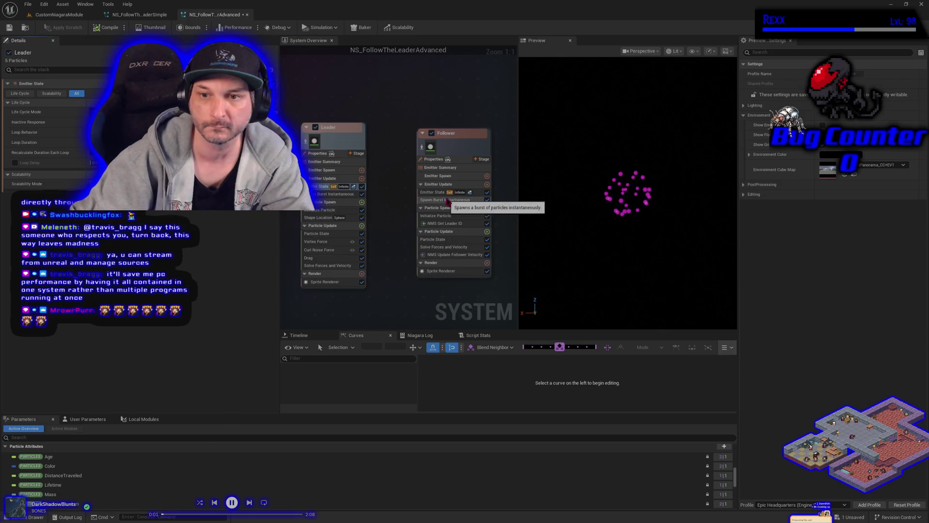
pyautogui.click(438, 192)
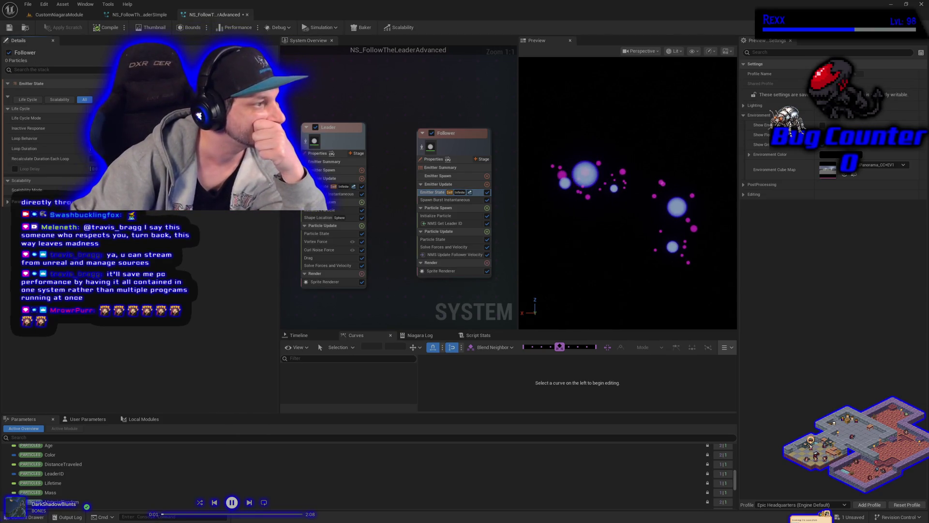
pyautogui.click(419, 216)
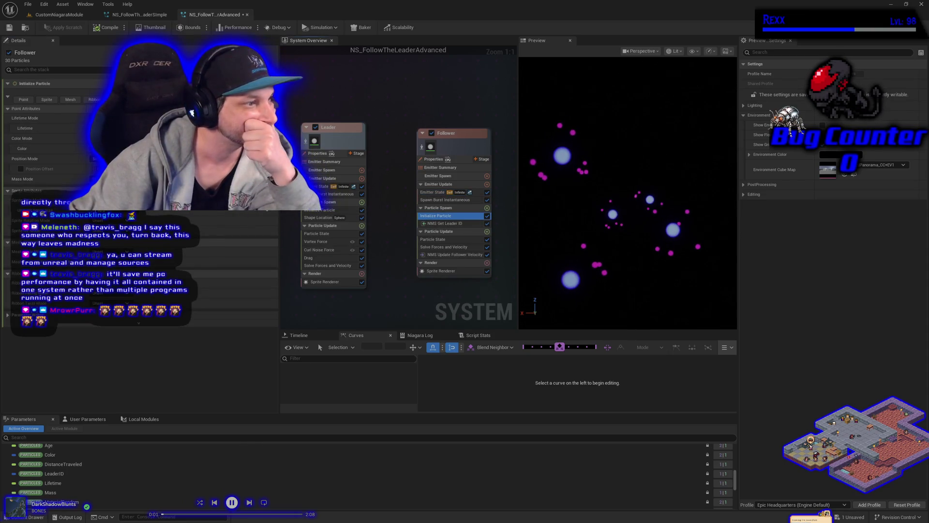
pyautogui.click(48, 127)
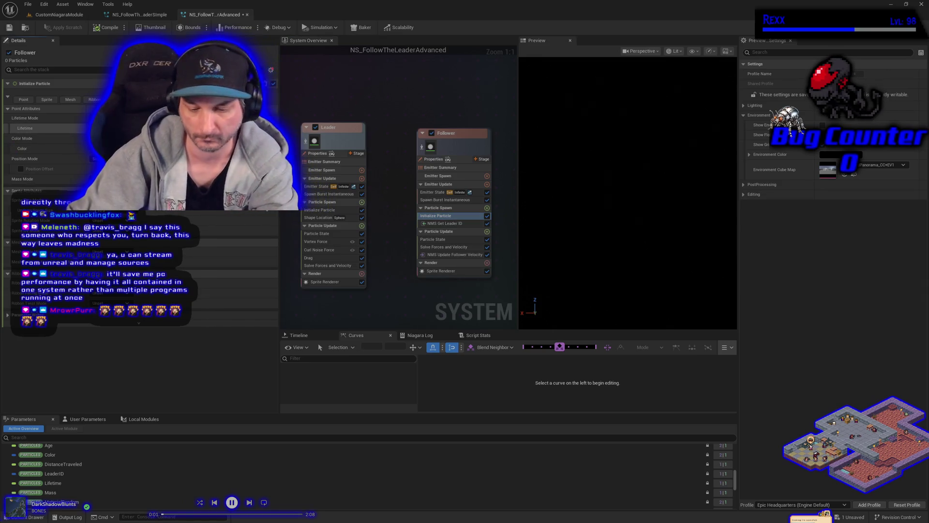
pyautogui.click(320, 209)
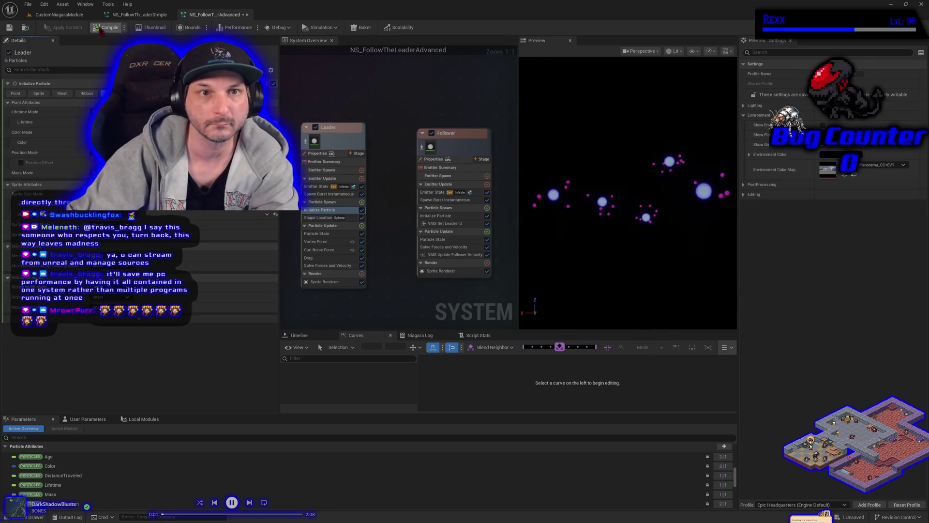
pyautogui.hotkey('ctrl', 's')
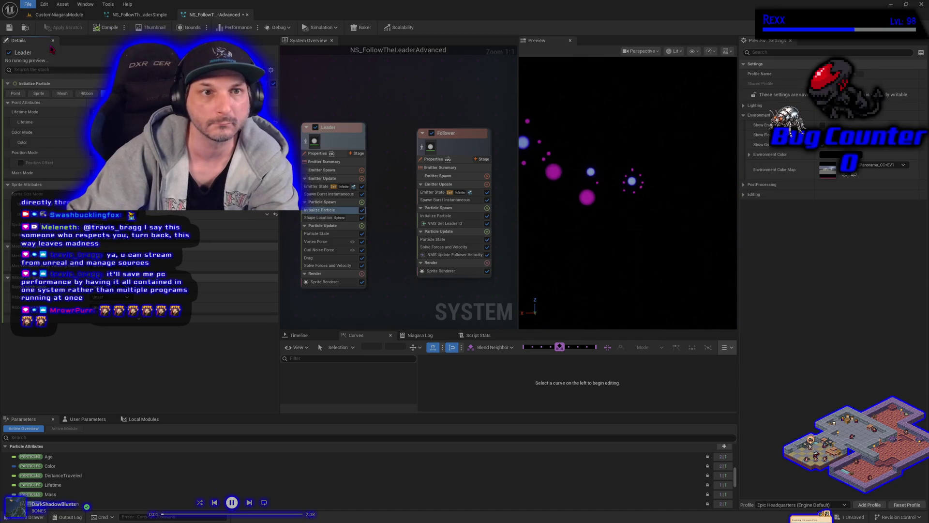
pyautogui.click(57, 14)
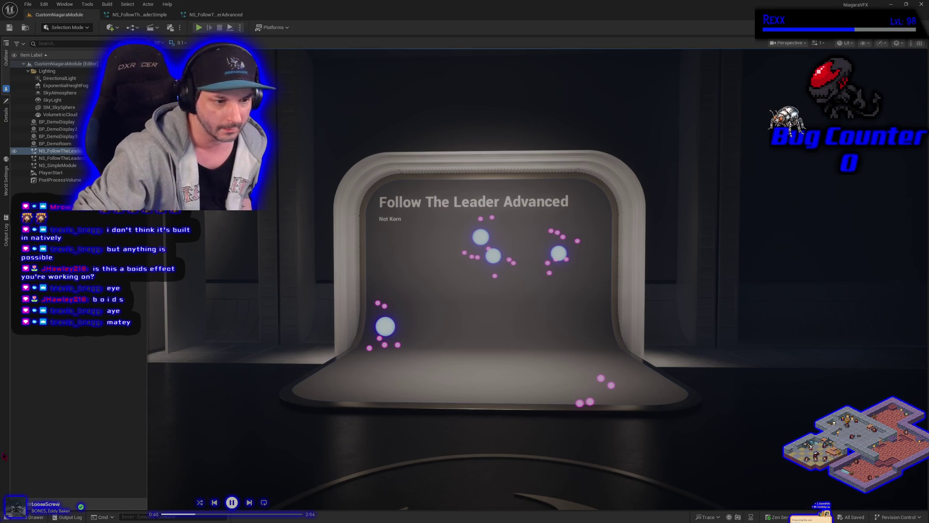
pyautogui.moveTo(314, 387)
pyautogui.mouseDown()
pyautogui.moveTo(329, 387)
pyautogui.moveTo(324, 354)
pyautogui.moveTo(314, 387)
pyautogui.mouseUp()
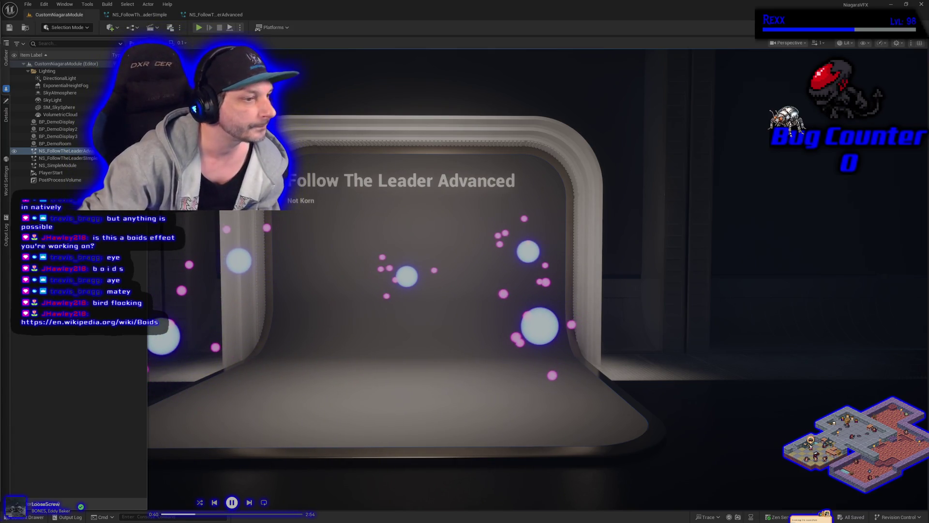
pyautogui.hotkey('alt', 'Tab')
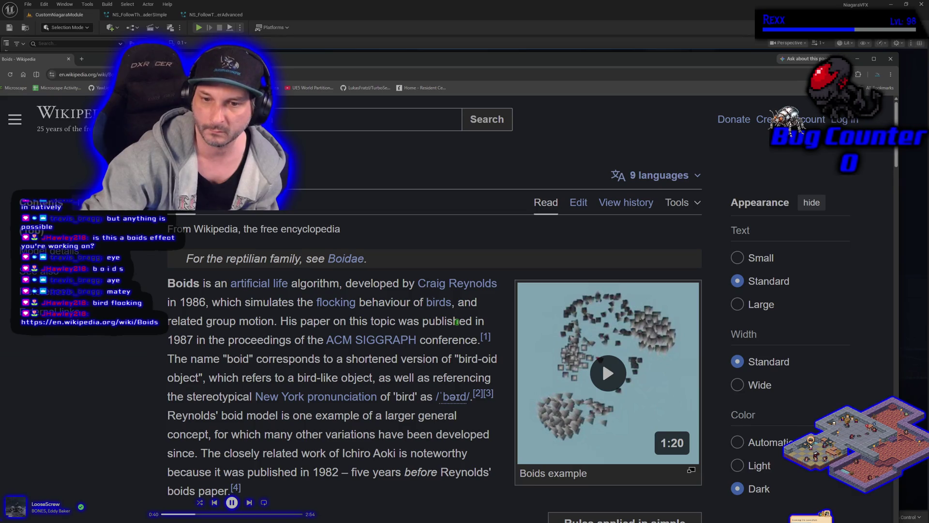
# Step: Play the Boids flocking example video on Wikipedia, then close it
pyautogui.scroll(-2, 455, 327)
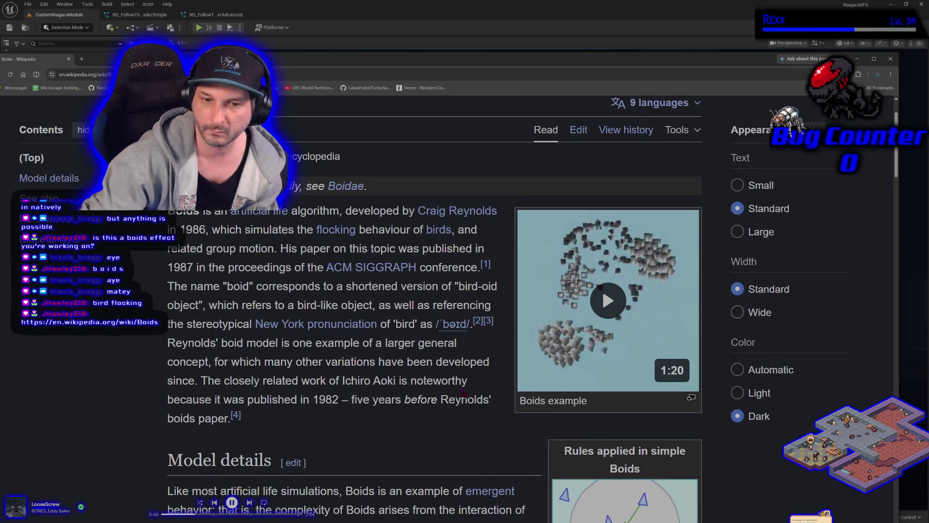
pyautogui.click(617, 297)
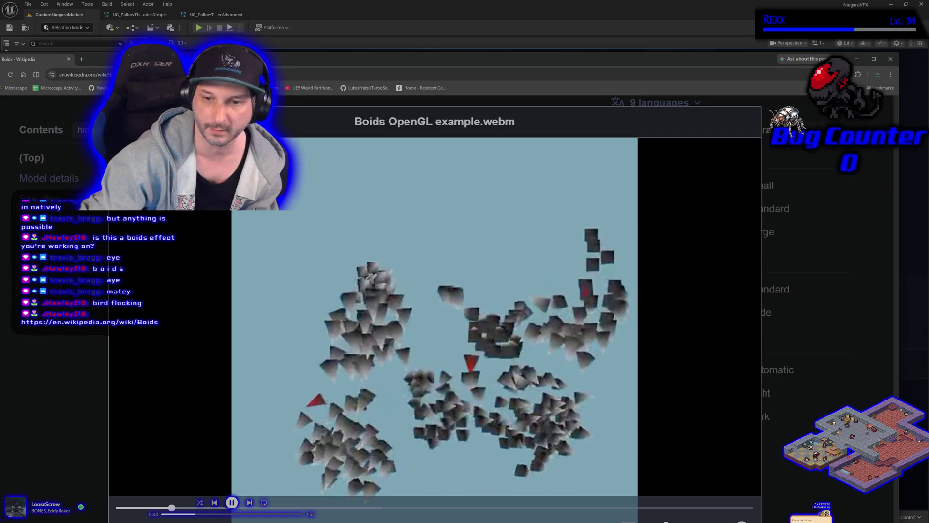
pyautogui.press('Escape')
# Step: Read through the Boids article's Model details section before returning to Unreal
pyautogui.scroll(-1, 432, 413)
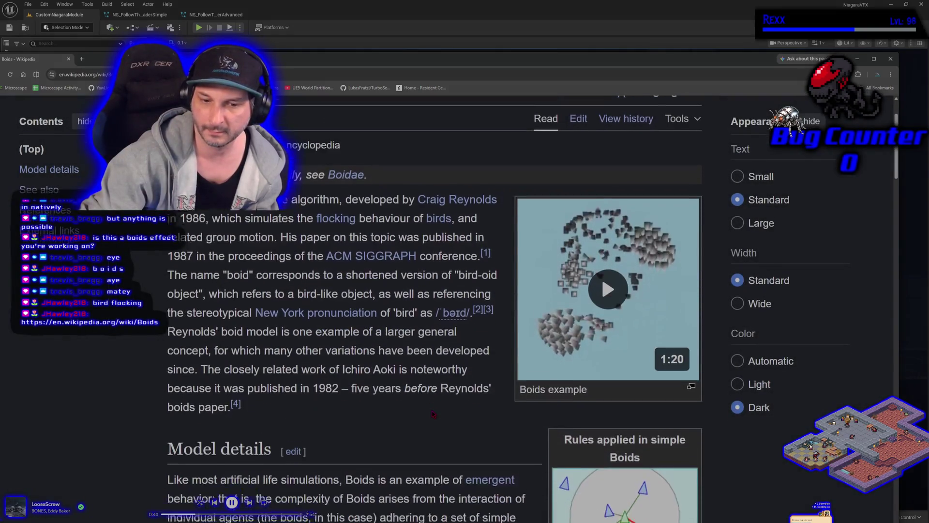
pyautogui.scroll(-5, 432, 414)
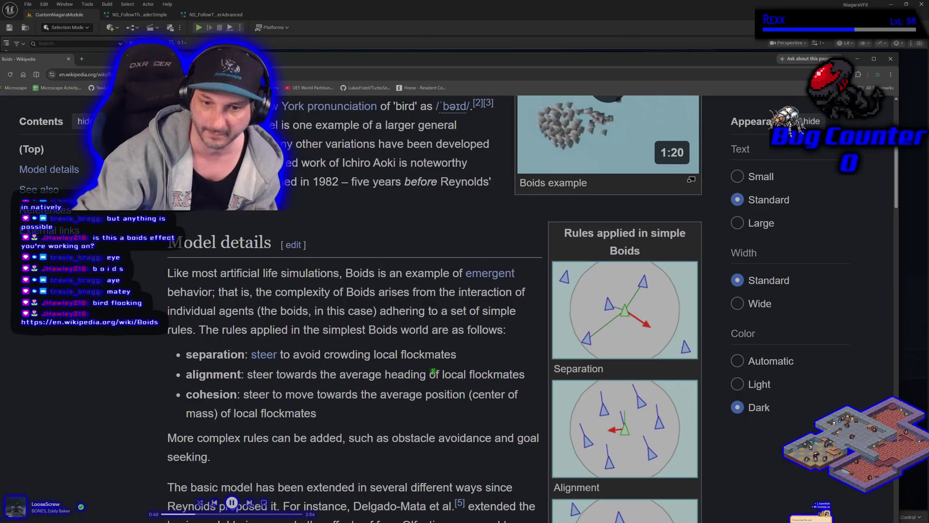
pyautogui.scroll(-2, 425, 408)
pyautogui.scroll(6, 426, 359)
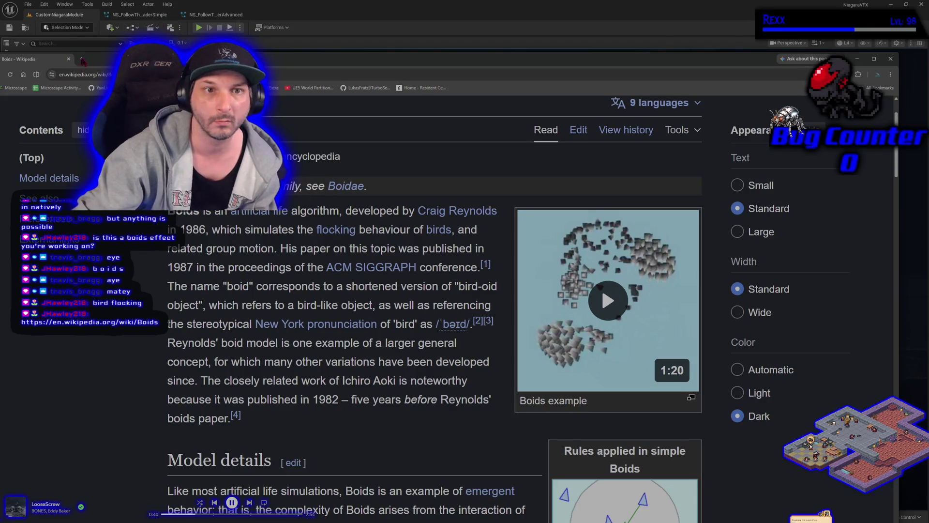
pyautogui.moveTo(99, 61); pyautogui.dragTo(116, 61)
pyautogui.hotkey('alt', 'Tab')
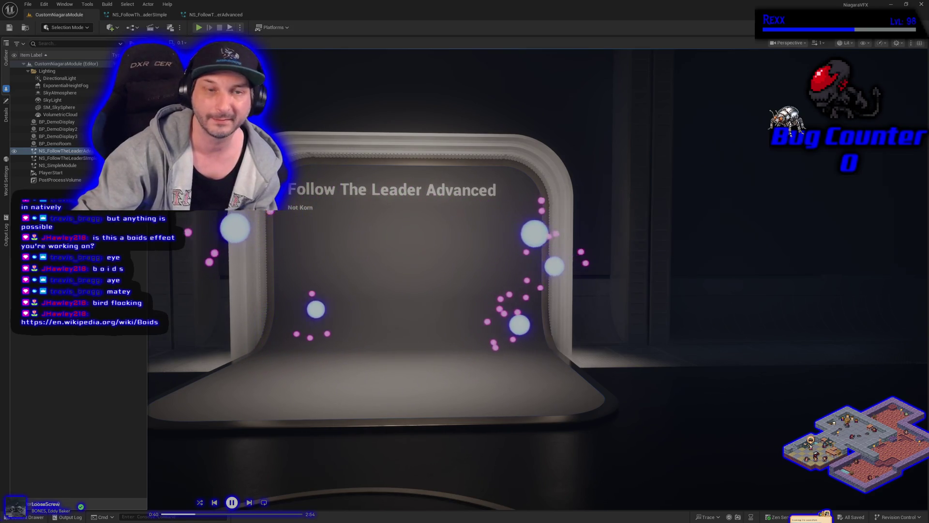
# Step: Close the NS_FollowTheLeaderSimple asset tab
pyautogui.click(173, 14)
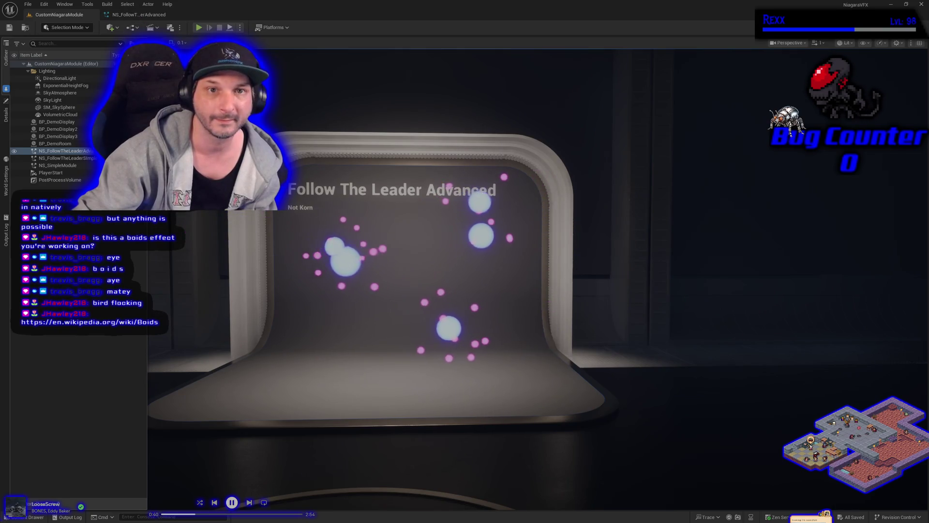